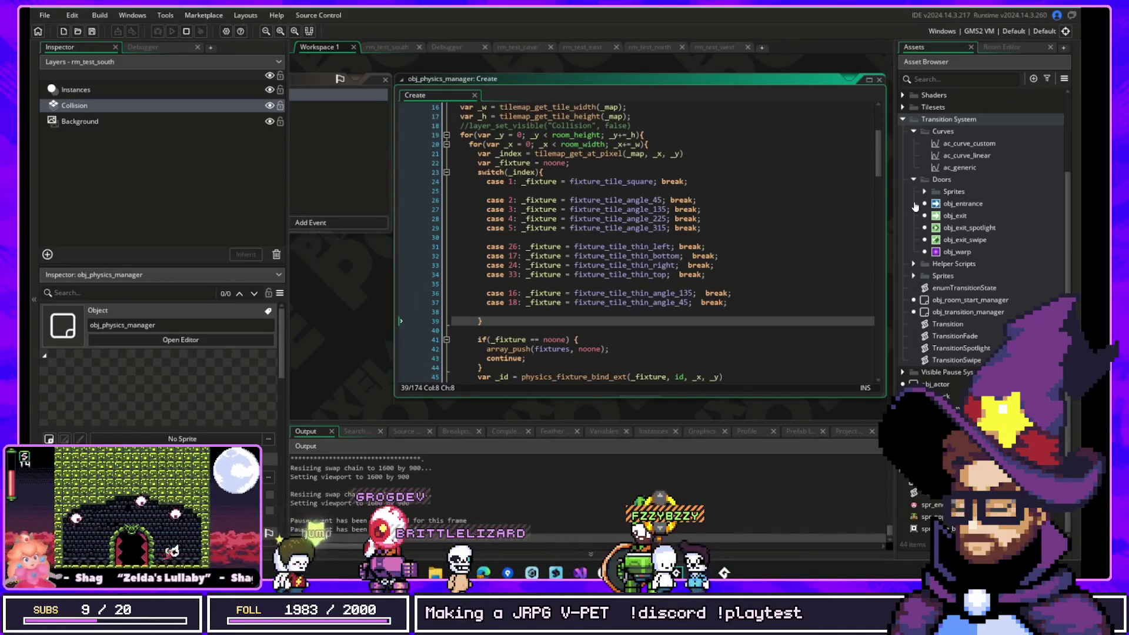
- Enable Uses Physics on obj_physics_manager and open its collision shape editor with the default 32×32 box
left_click_drag(328, 343, 463, 357)
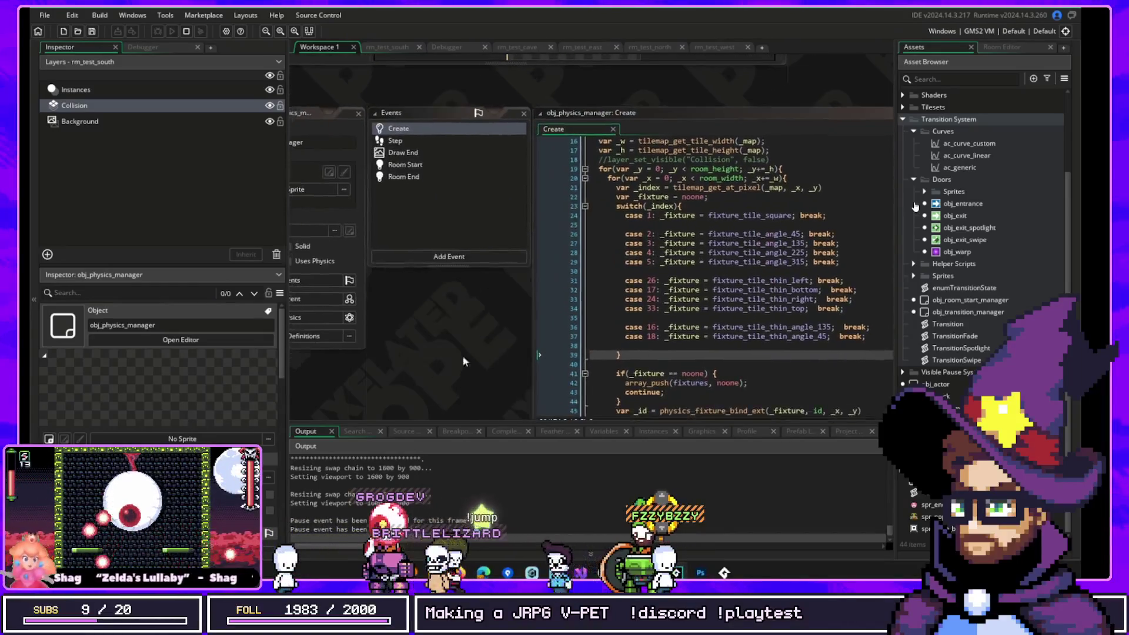
left_click_drag(364, 376, 487, 326)
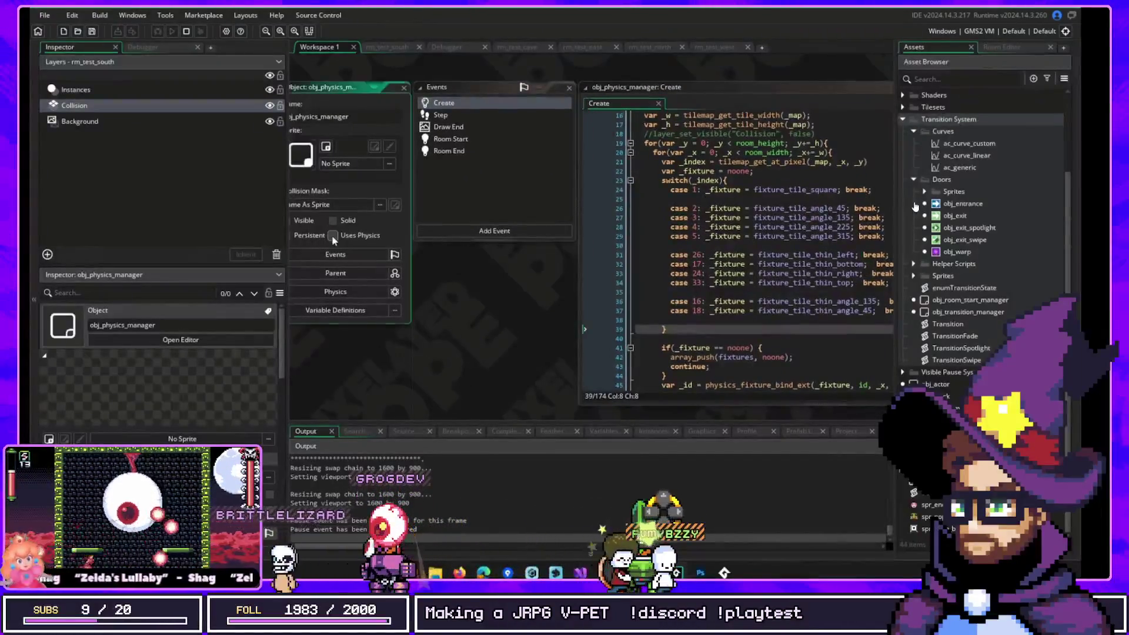
left_click(344, 296)
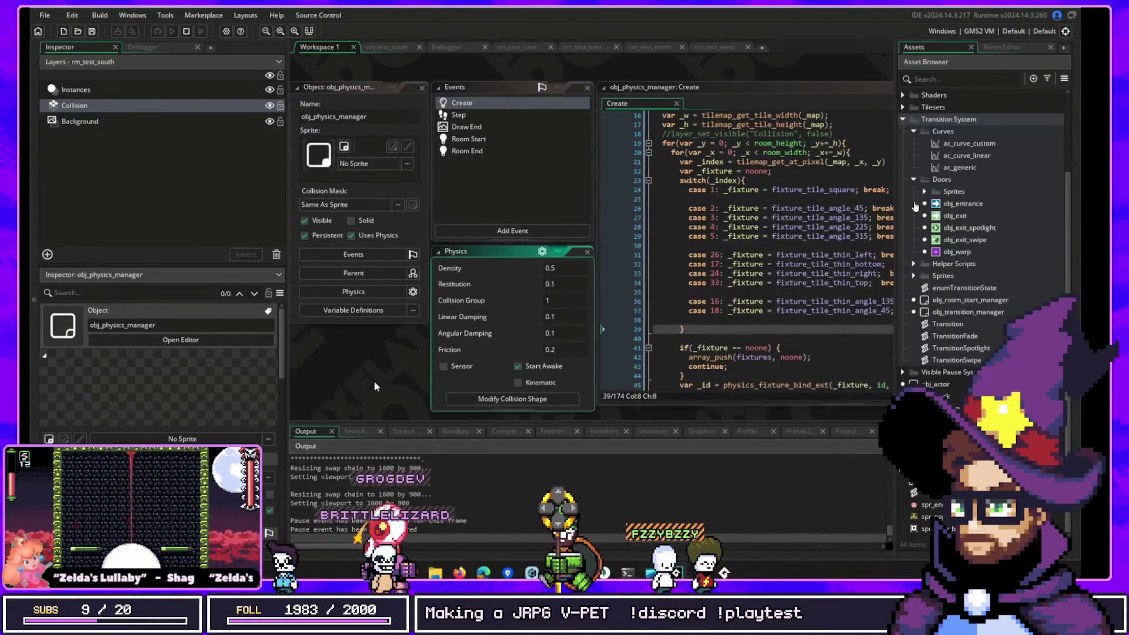
left_click_drag(361, 379, 462, 337)
left_click(600, 356)
left_click_drag(591, 392, 418, 205)
mouse_move(492, 225)
left_mouse_down()
mouse_move(369, 219)
mouse_move(390, 220)
mouse_move(400, 243)
mouse_move(391, 247)
left_mouse_up()
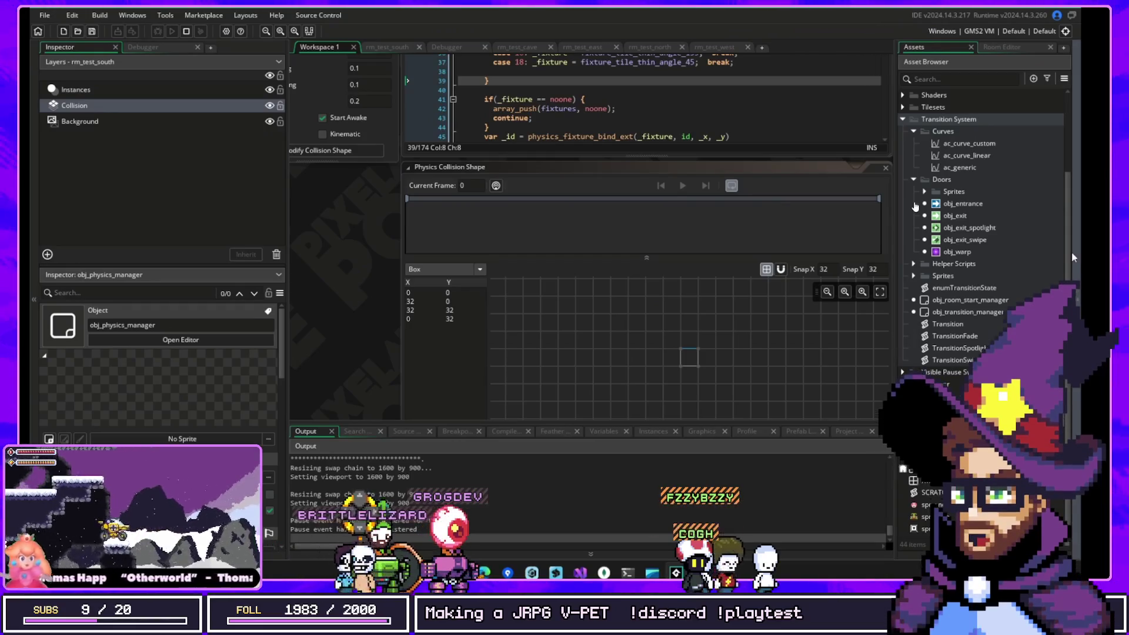
- Switch the collision shape type from Box to Convex Shape
left_click(1071, 251)
mouse_move(929, 331)
left_mouse_down()
mouse_move(965, 251)
mouse_move(949, 325)
left_mouse_up()
left_click(483, 244)
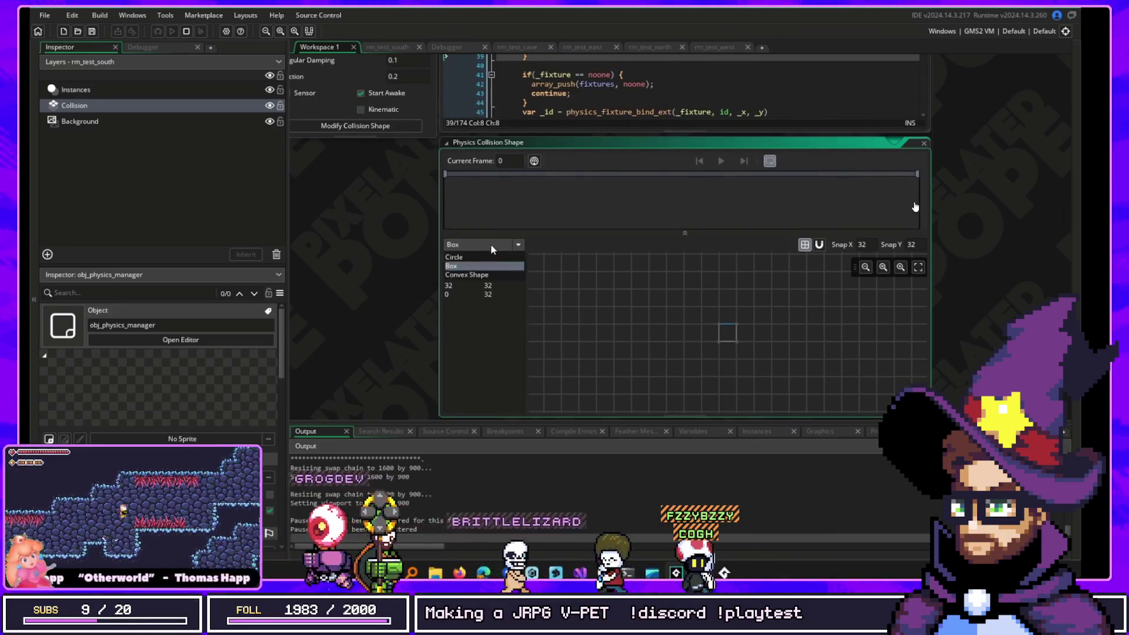
left_click(470, 272)
- Place the polygon's vertices on the grid, starting at 99, -88.5, and adjust the newest one
left_click(631, 344)
left_click(648, 366)
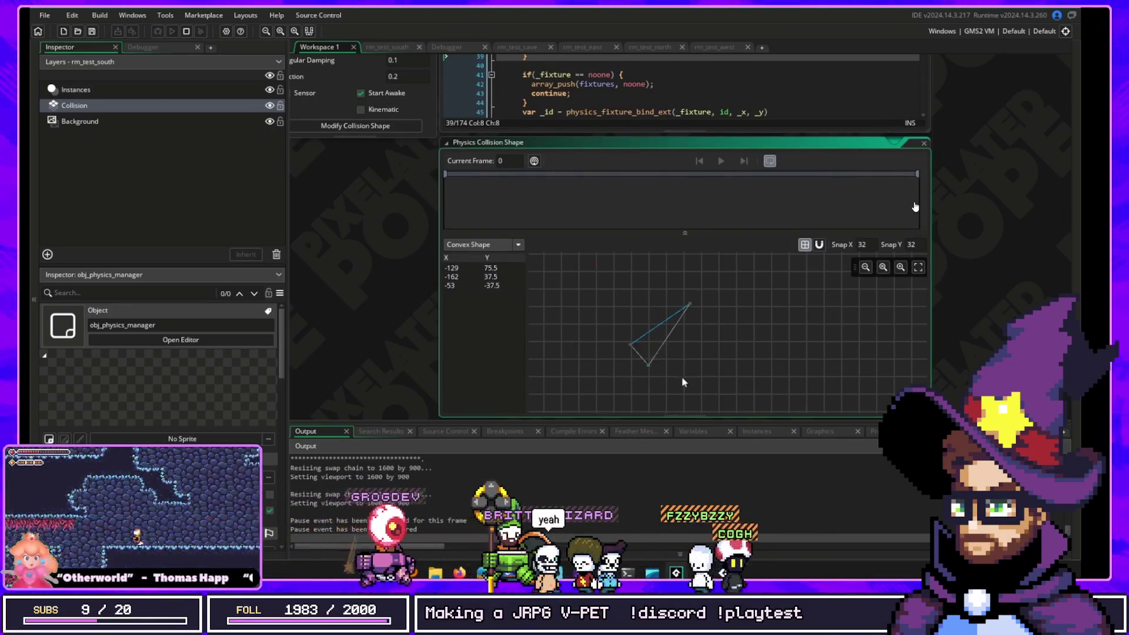
left_click(719, 385)
left_click(783, 318)
left_click(773, 276)
mouse_move(690, 305)
left_mouse_down()
mouse_move(718, 351)
mouse_move(693, 343)
mouse_move(718, 351)
mouse_move(667, 296)
left_mouse_up()
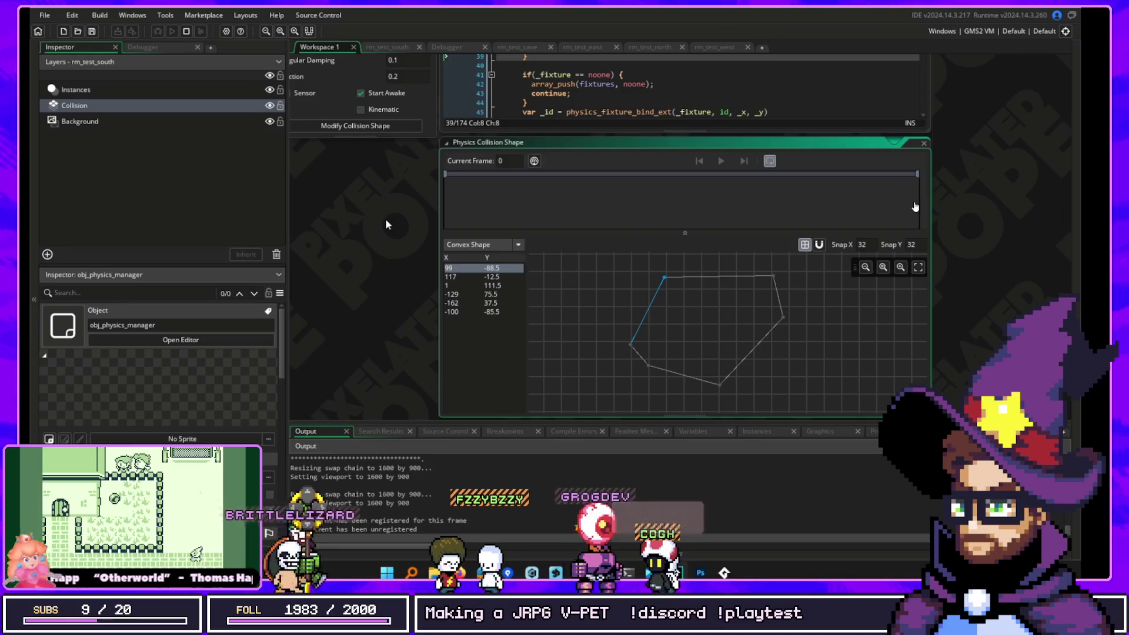
mouse_move(339, 261)
left_mouse_down()
mouse_move(477, 365)
mouse_move(503, 414)
mouse_move(424, 179)
mouse_move(388, 235)
mouse_move(464, 215)
mouse_move(499, 387)
left_mouse_up()
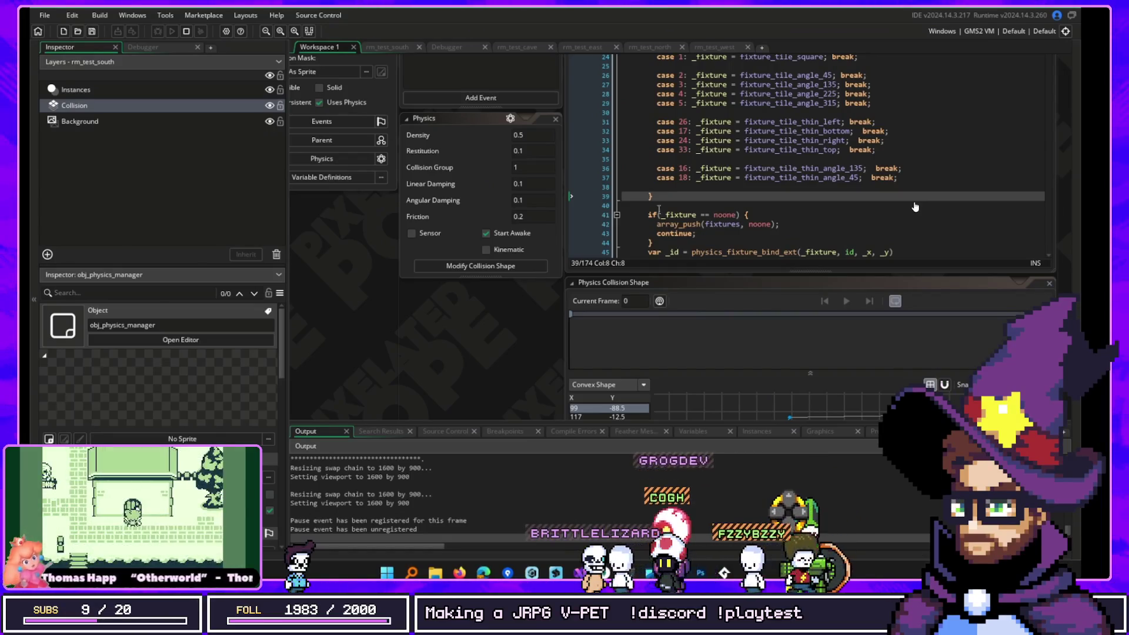
- Turn off Uses Physics and inspect the physics_fixture_bind_ext call in the Create code
left_click(319, 102)
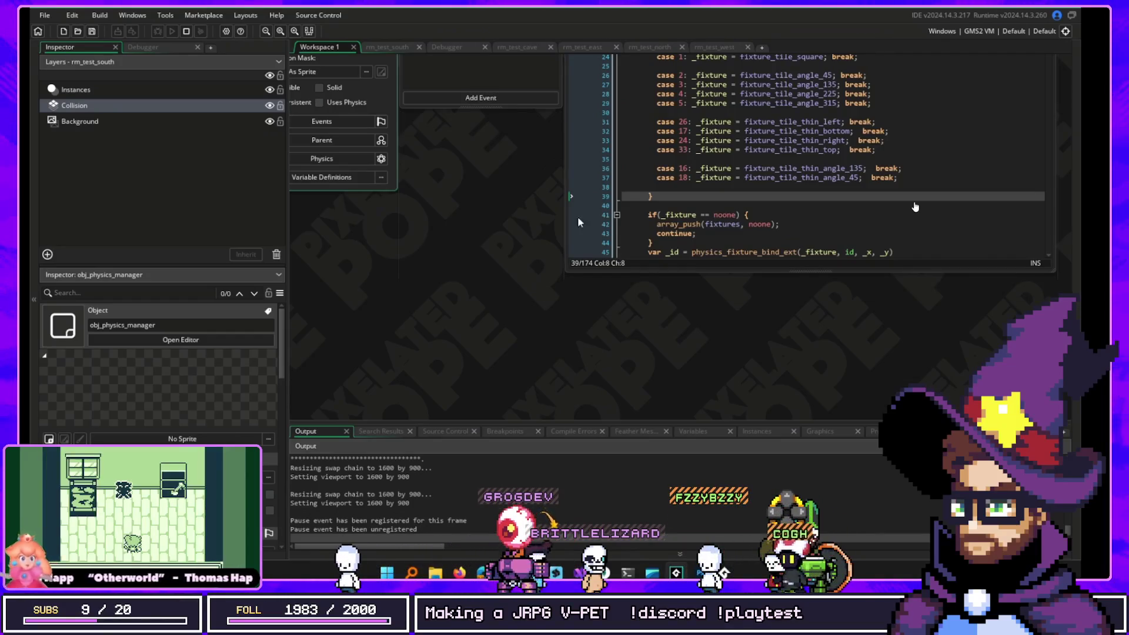
left_click_drag(556, 216, 486, 314)
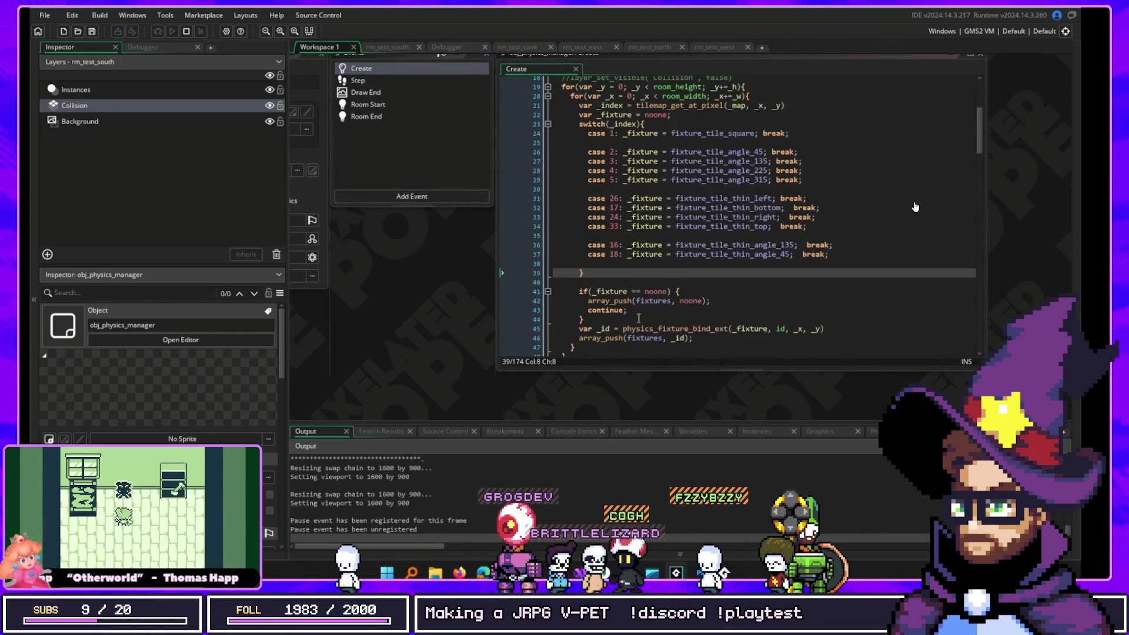
left_click(848, 346)
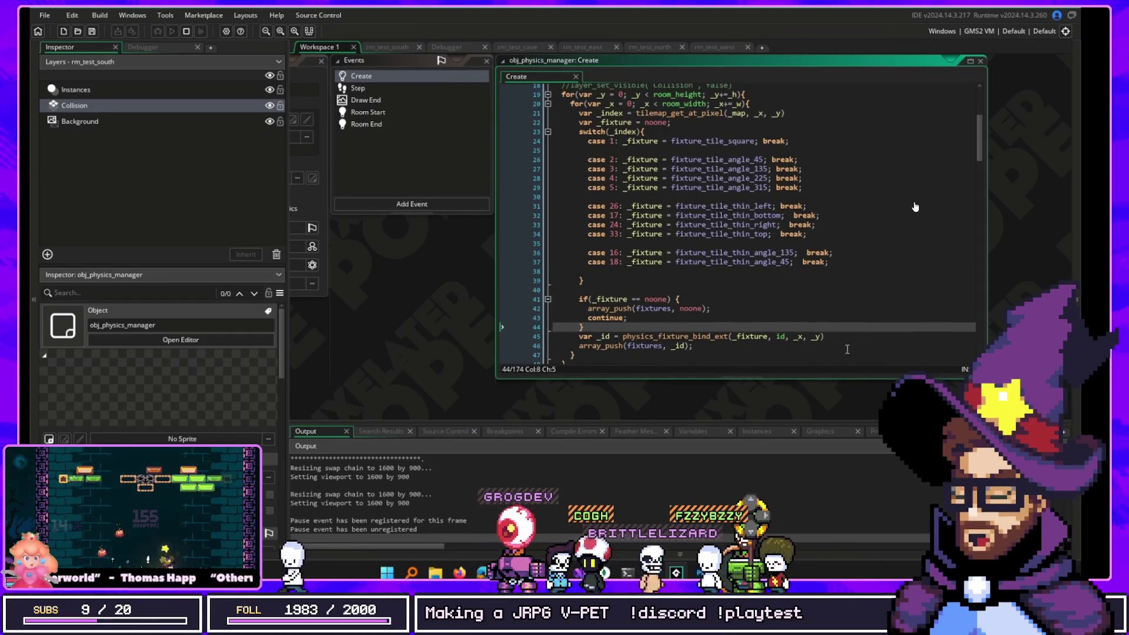
double_click(663, 337)
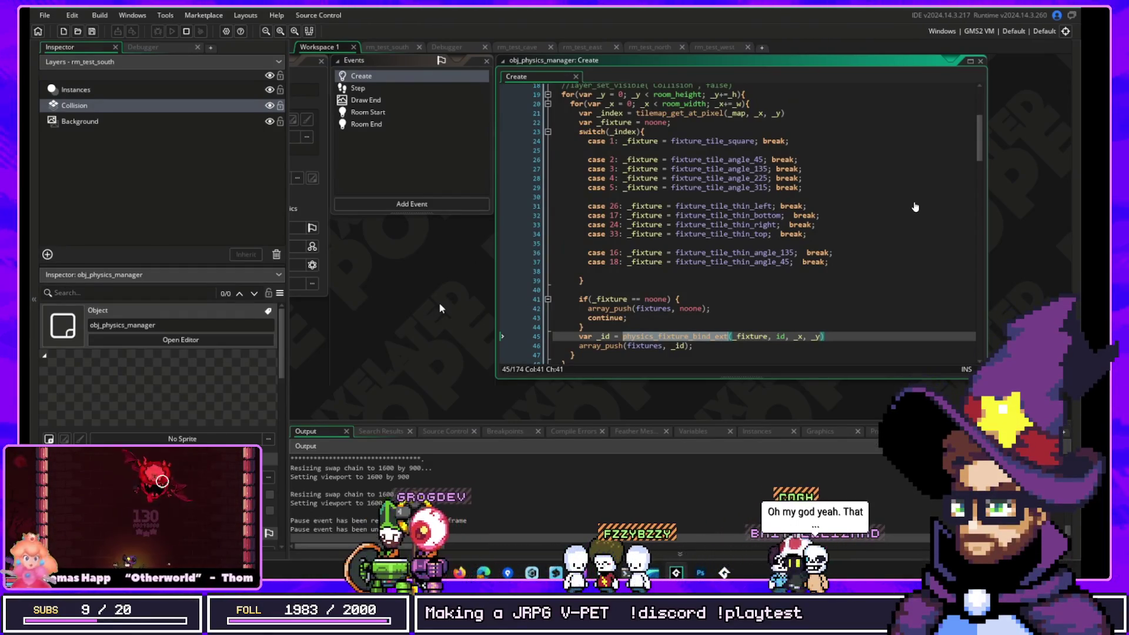
left_click_drag(439, 304, 552, 320)
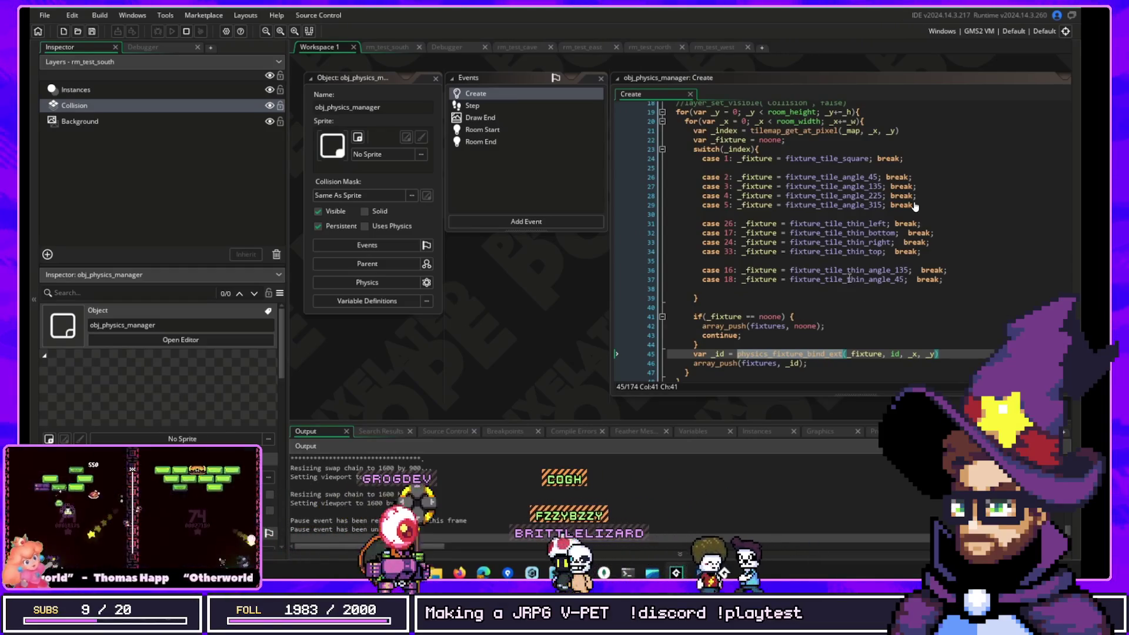
key("F10")
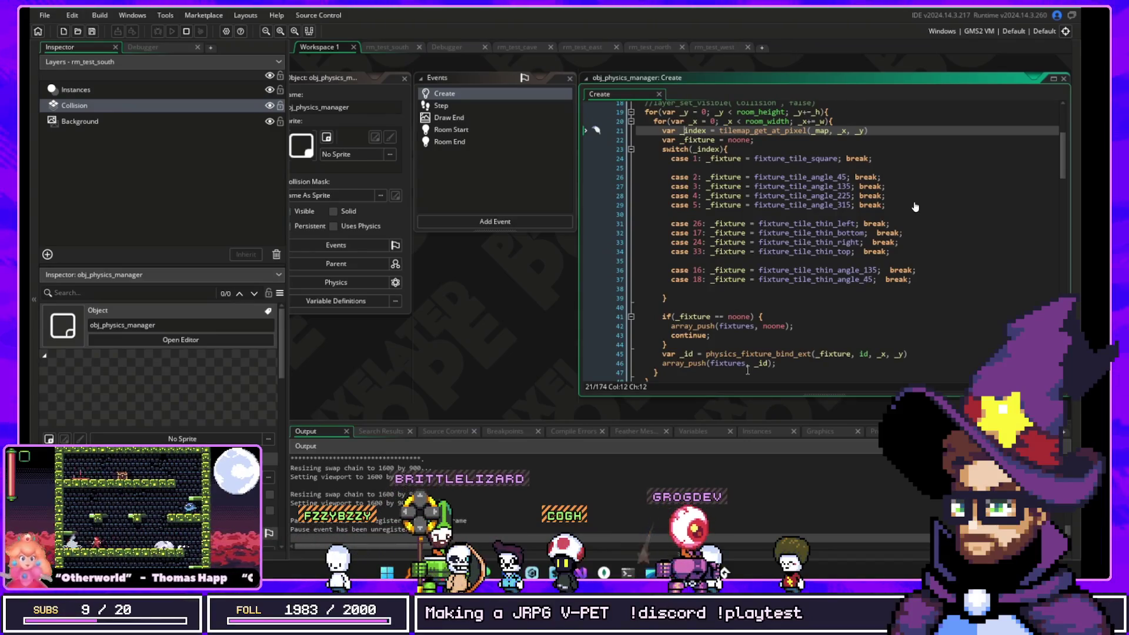
- Reopen the collision shape editor and drag the polygon's last vertex until the shape is valid
left_click(359, 283)
left_click(508, 391)
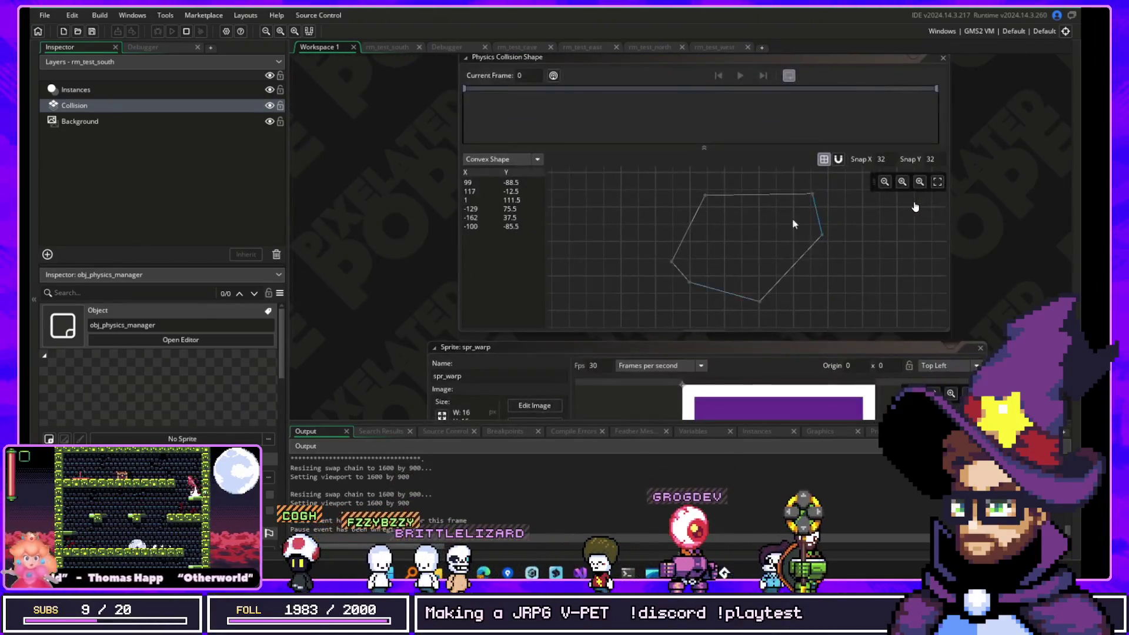
left_click(720, 213)
left_click_drag(721, 213, 747, 243)
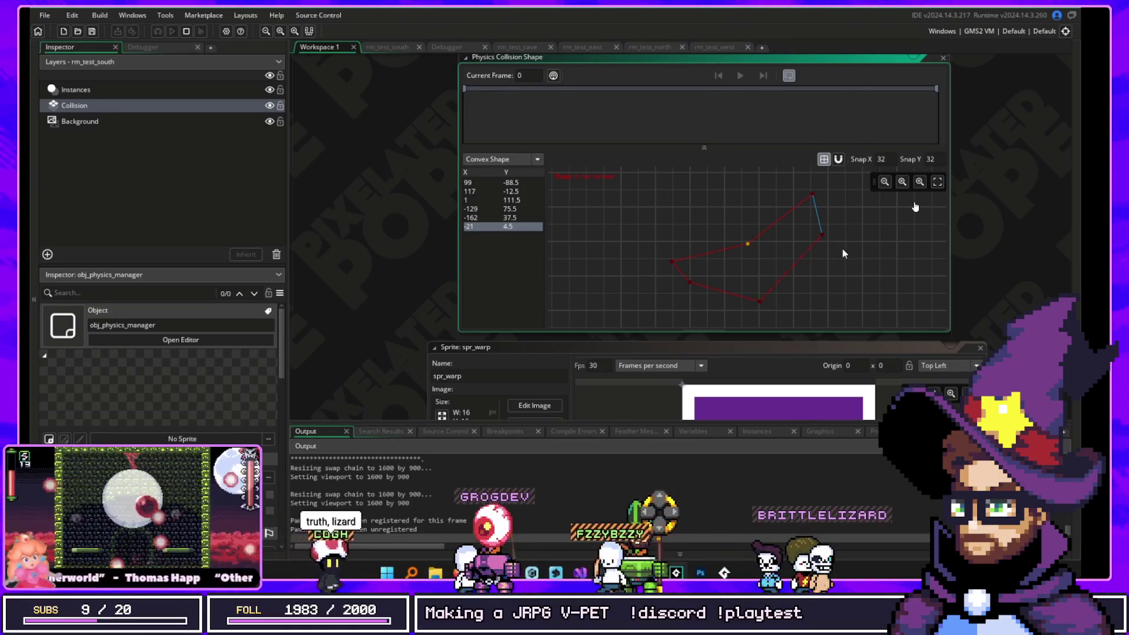
left_click_drag(747, 246, 682, 187)
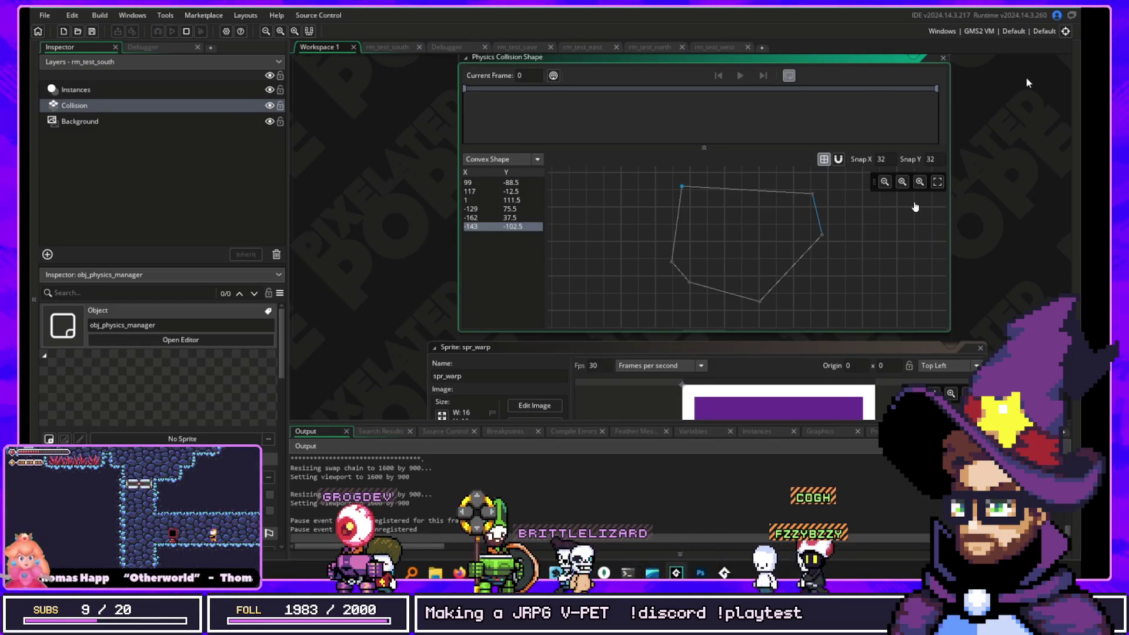
- Change the collision shape to a radius-64 circle
scroll(1027, 73, "up", 3)
scroll(997, 202, "right", 2)
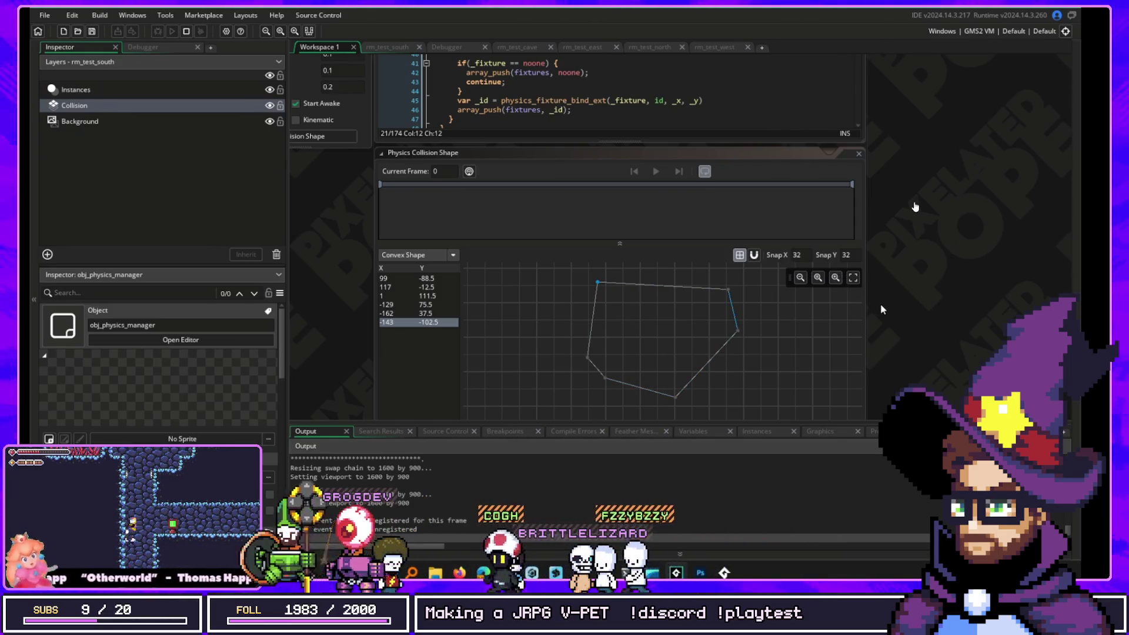
scroll(891, 302, "down", 2)
scroll(975, 239, "left", 2)
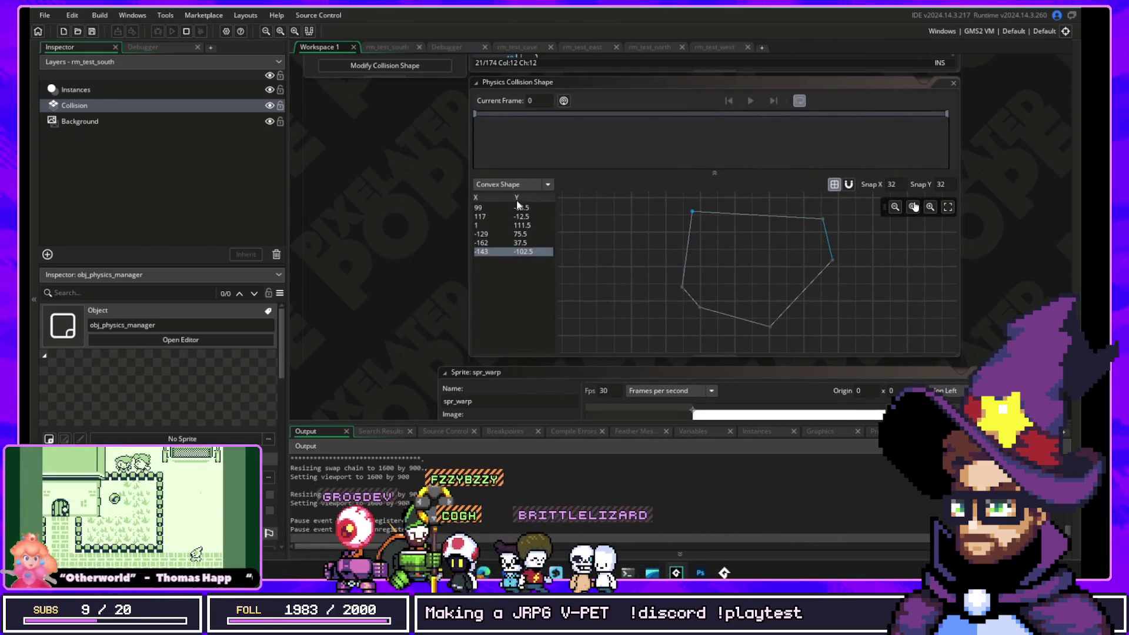
left_click(517, 186)
left_click(497, 197)
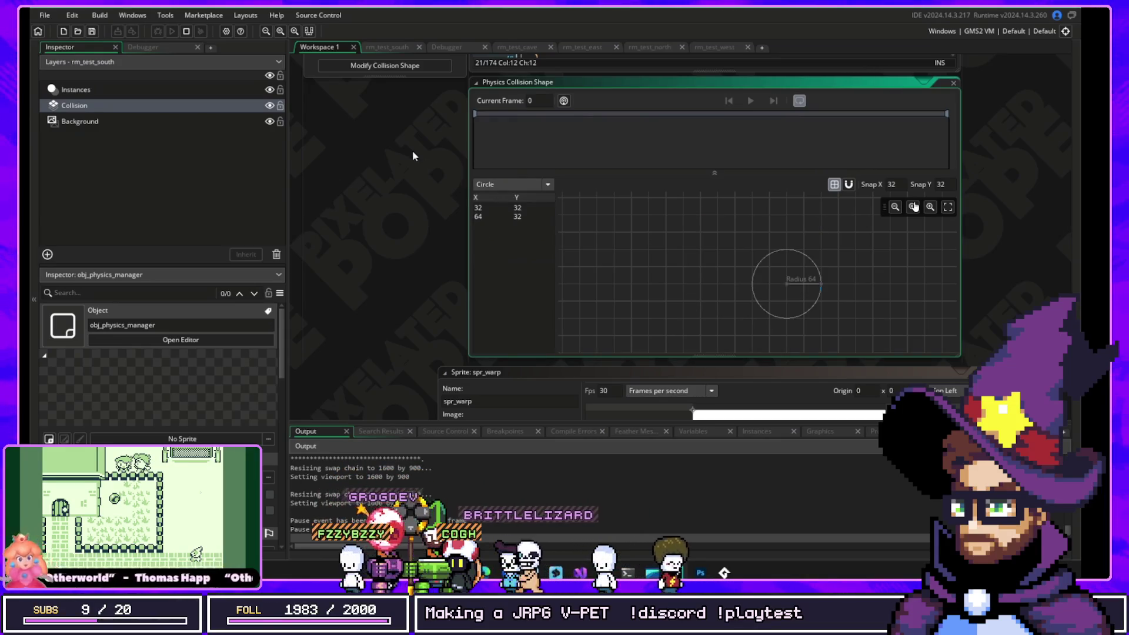
scroll(525, 253, "up", 2)
scroll(525, 253, "right", 1)
- Close the shape editor and untick Start Awake so the body starts asleep
left_click(916, 206)
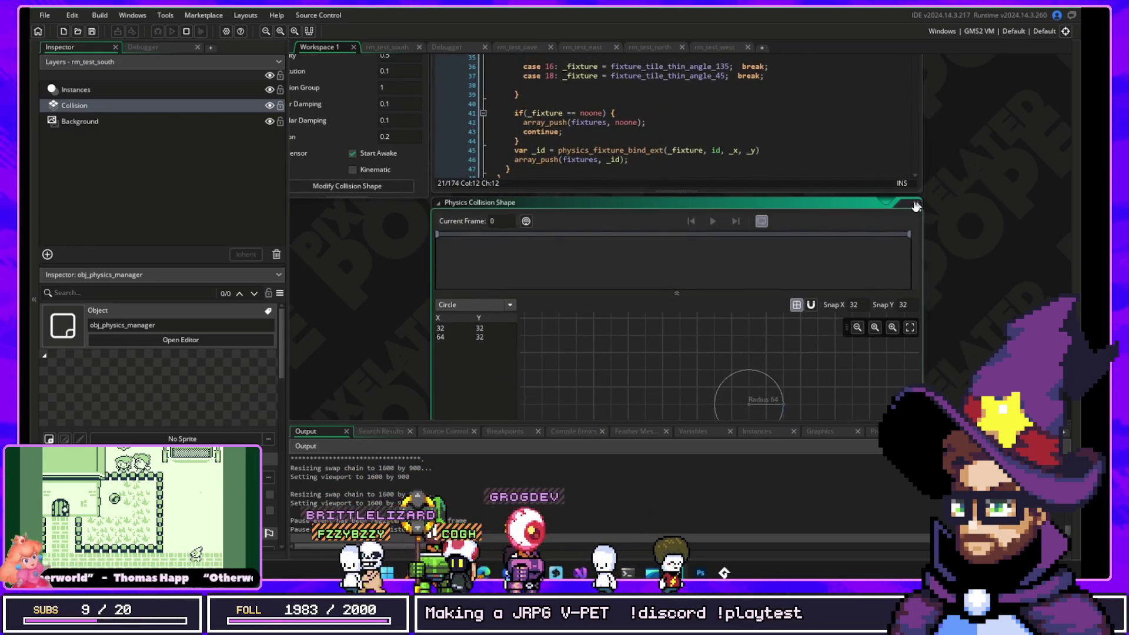
scroll(465, 247, "up", 2)
scroll(464, 247, "left", 2)
left_click(494, 355)
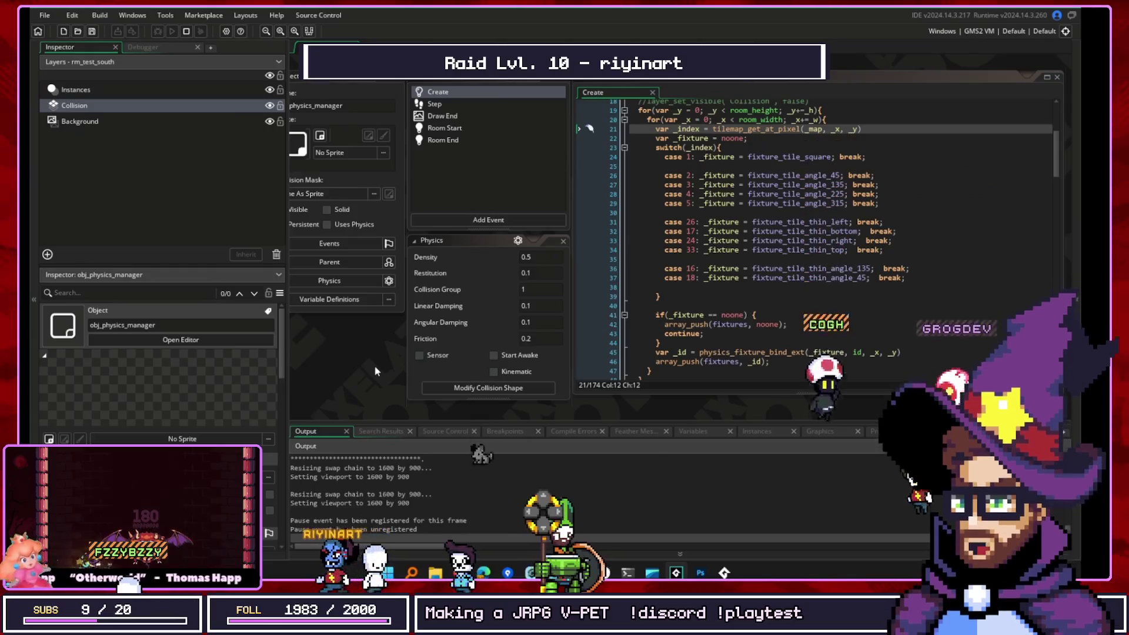
left_click(562, 240)
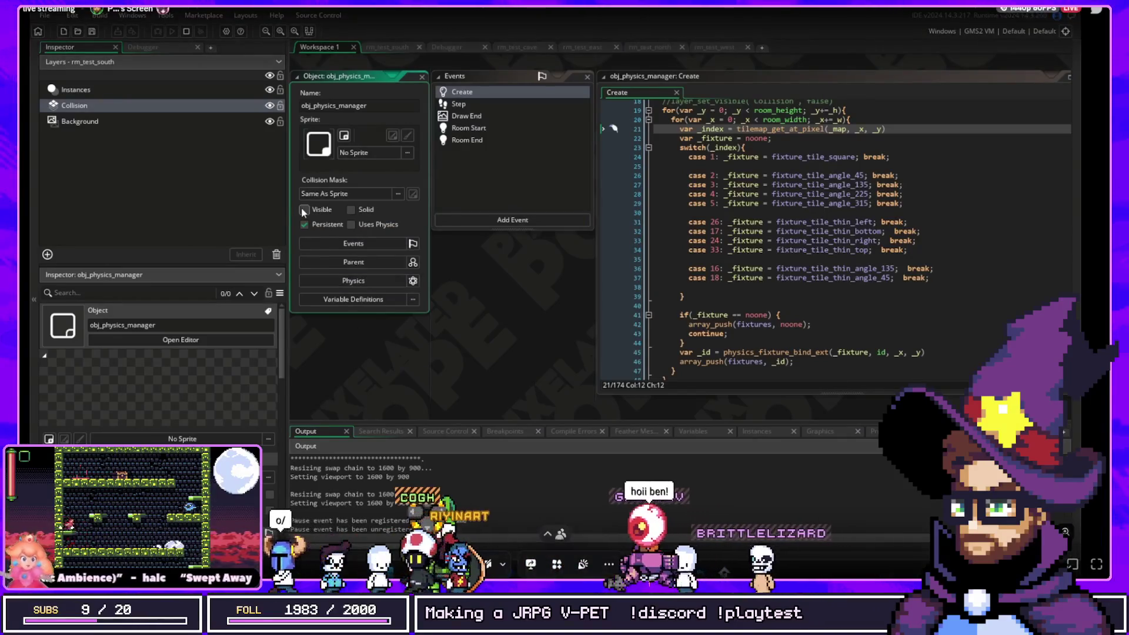
- Bring the GameMaker window with obj_physics_manager back into focus
left_click(426, 368)
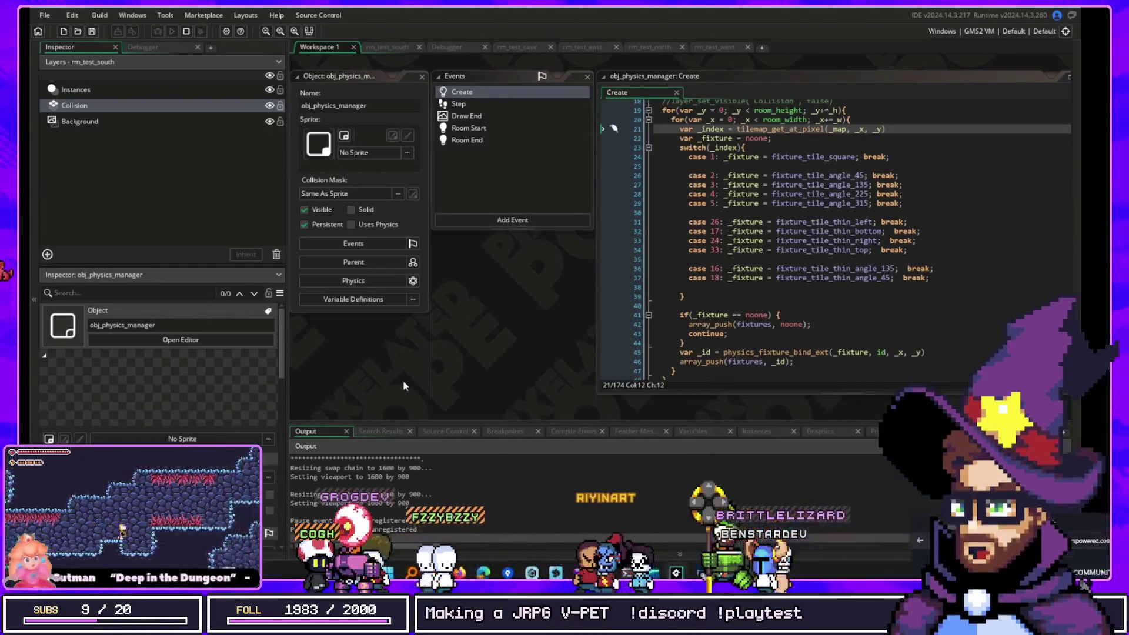
- Switch over to the Woods Of War Steam store page
key("alt+Tab")
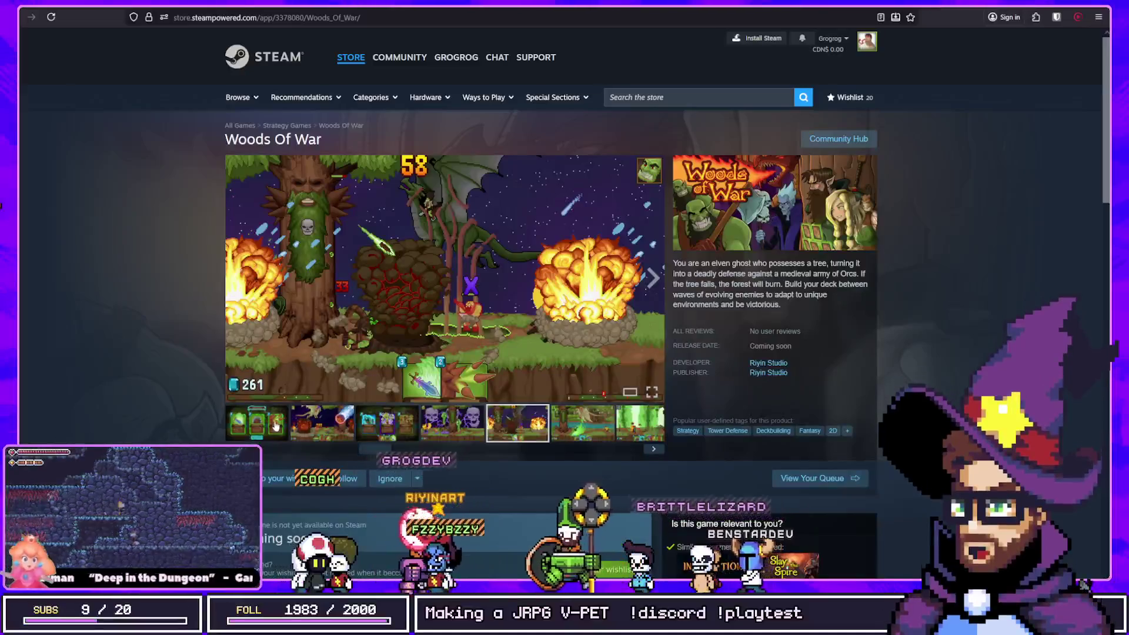
- Play the Woods Of War gameplay trailer in full screen
left_click(275, 426)
left_click(257, 423)
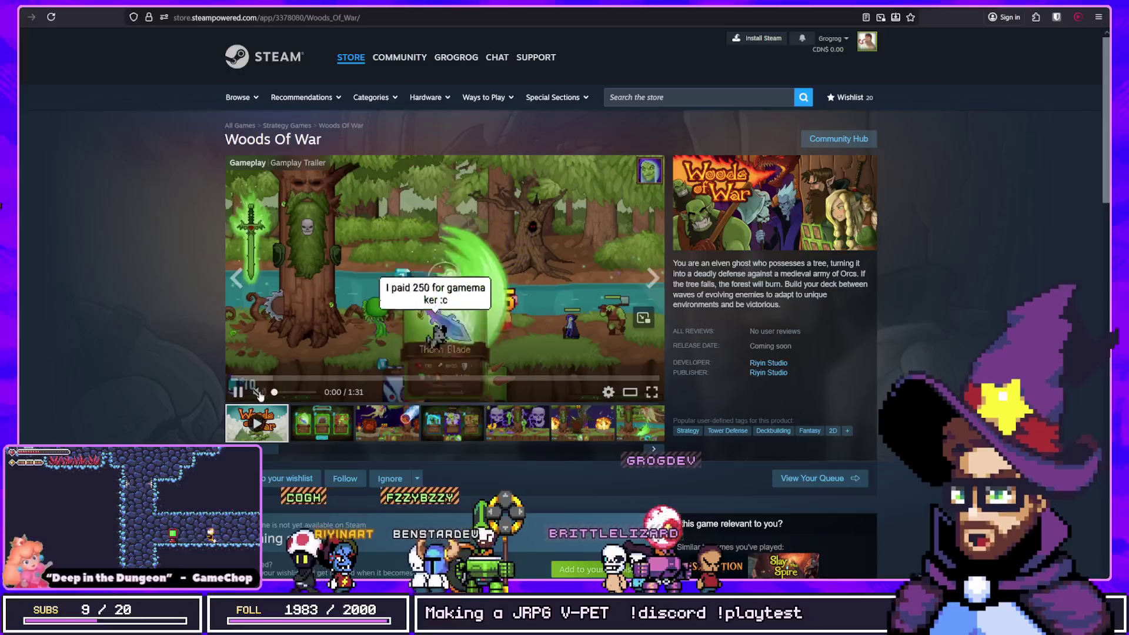
left_click(653, 393)
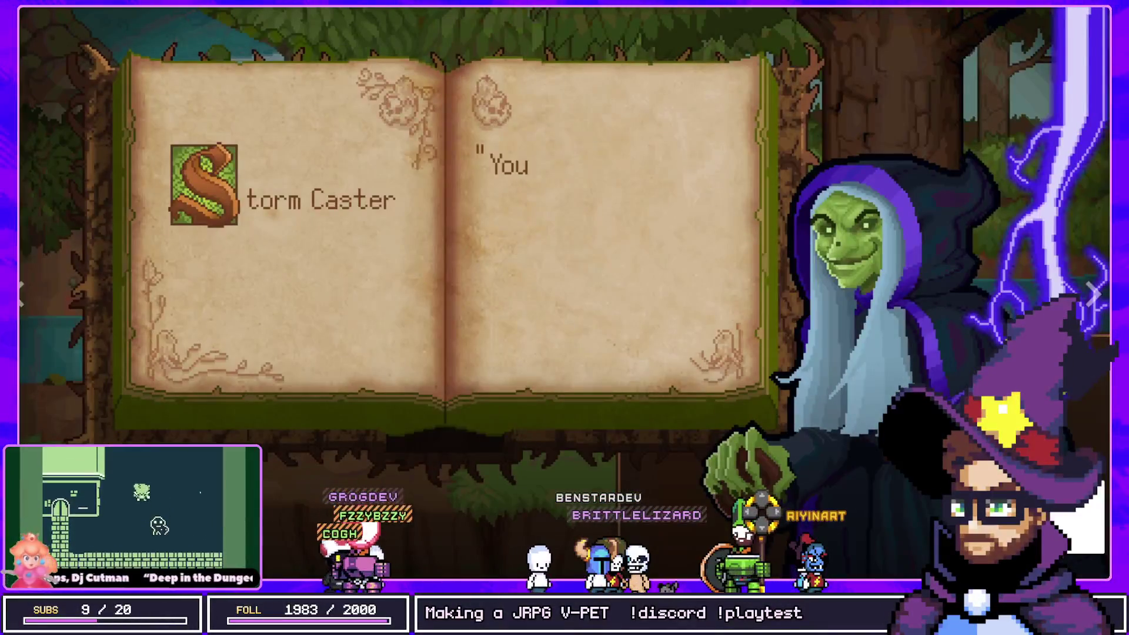
- Exit full screen and return to GameMaker's obj_ui Create code
key("Escape")
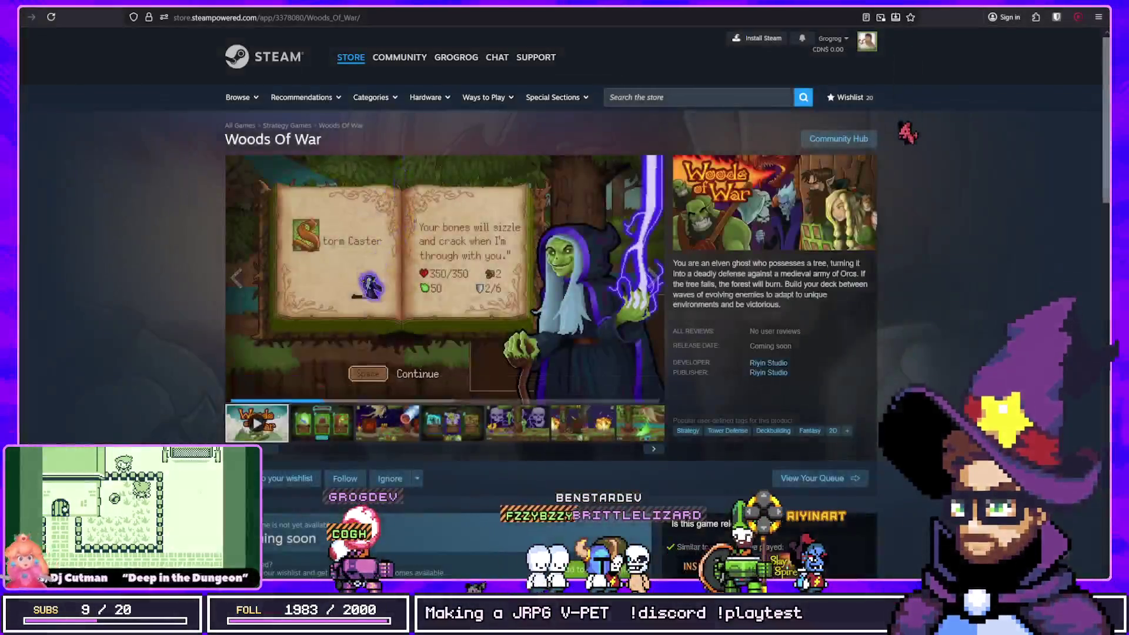
key("alt+Tab")
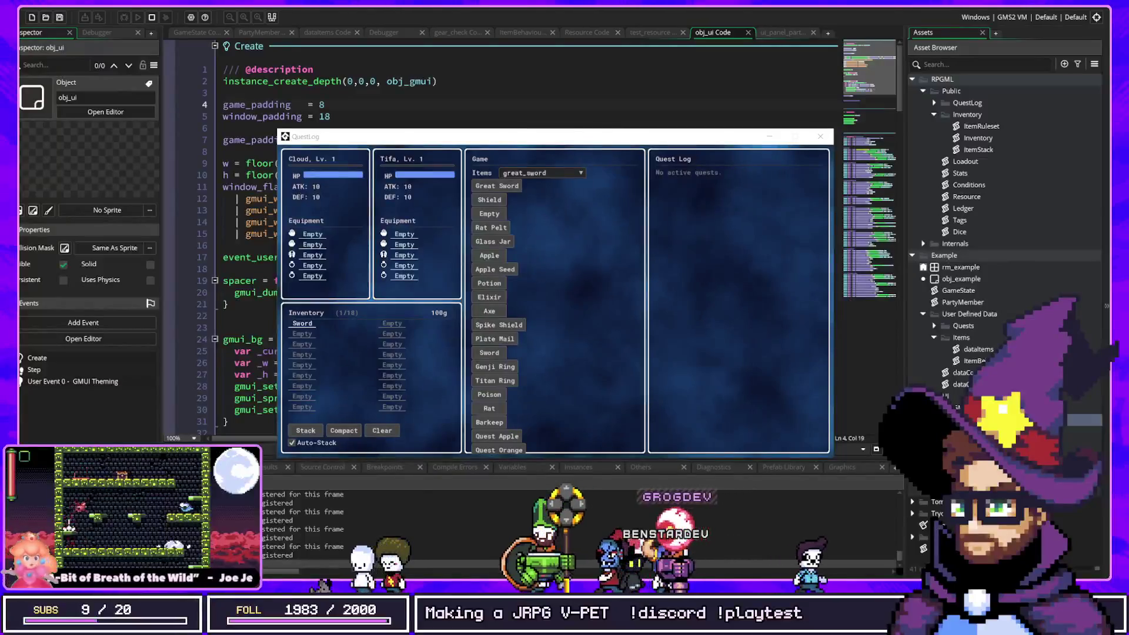
left_click(782, 93)
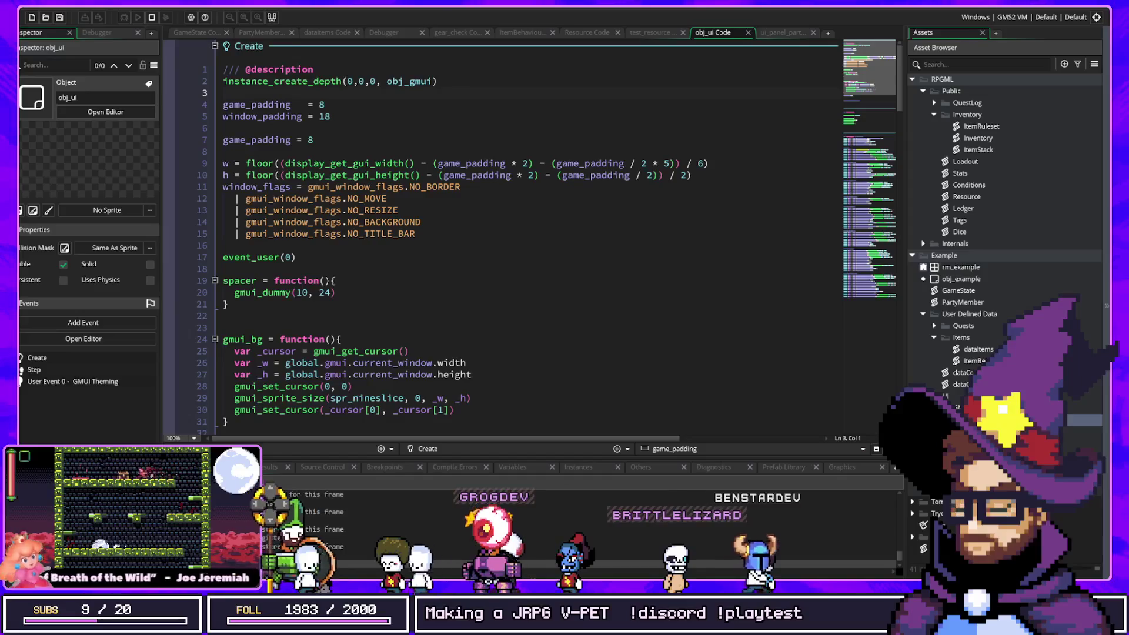
- Move the QuestLog demo window up and left, then return to the obj_ui code
key("alt+Tab")
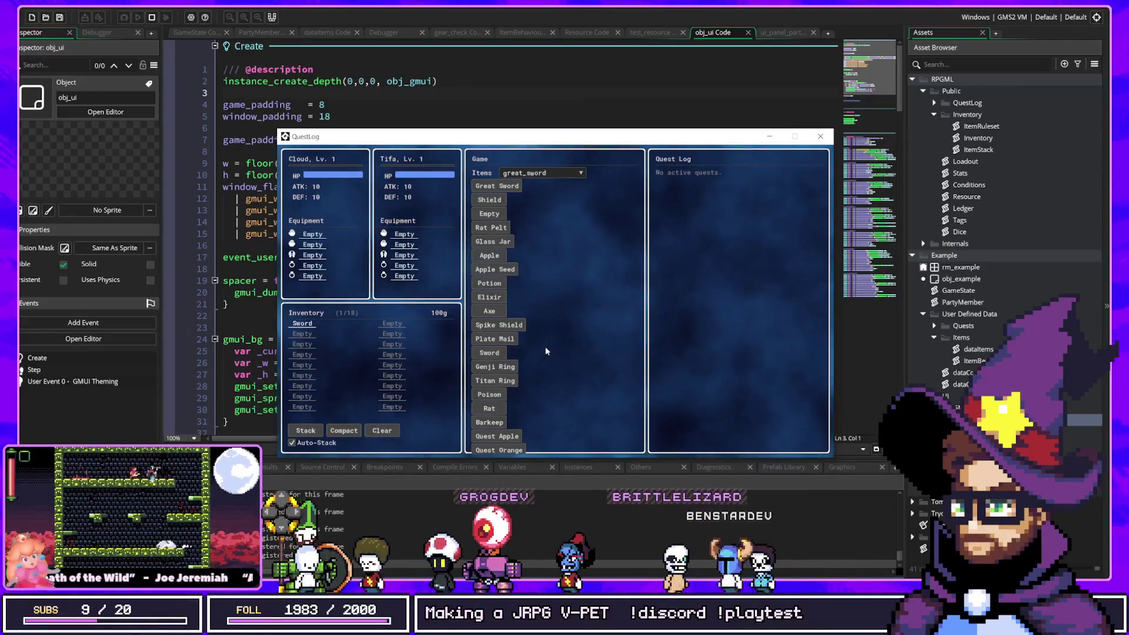
mouse_move(558, 137)
left_mouse_down()
mouse_move(552, 170)
mouse_move(542, 110)
left_mouse_up()
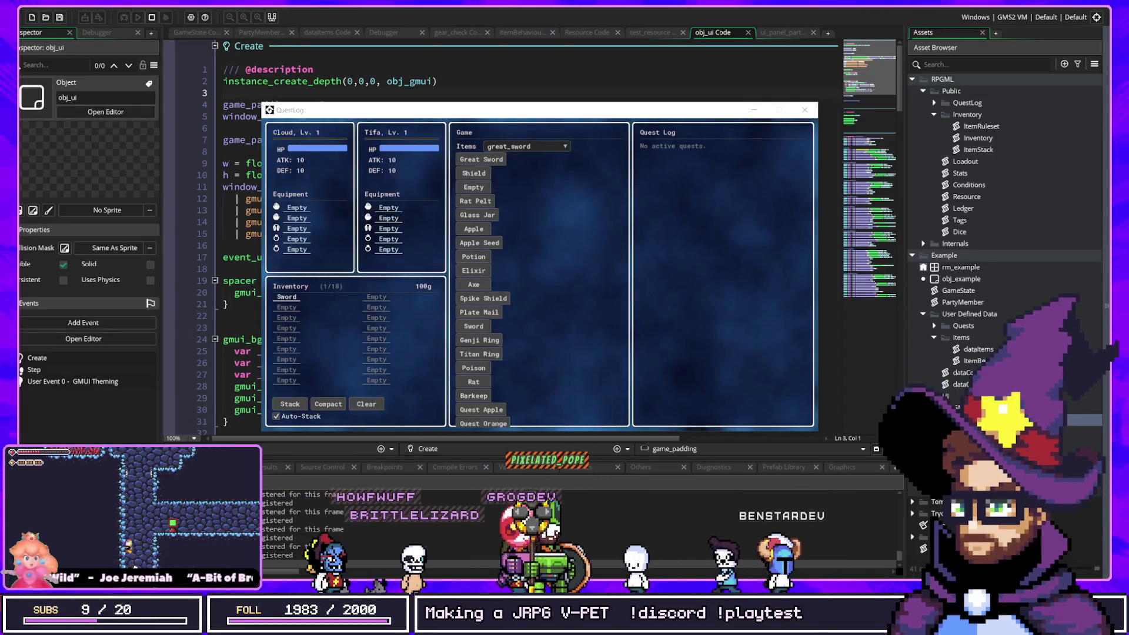
left_click(937, 94)
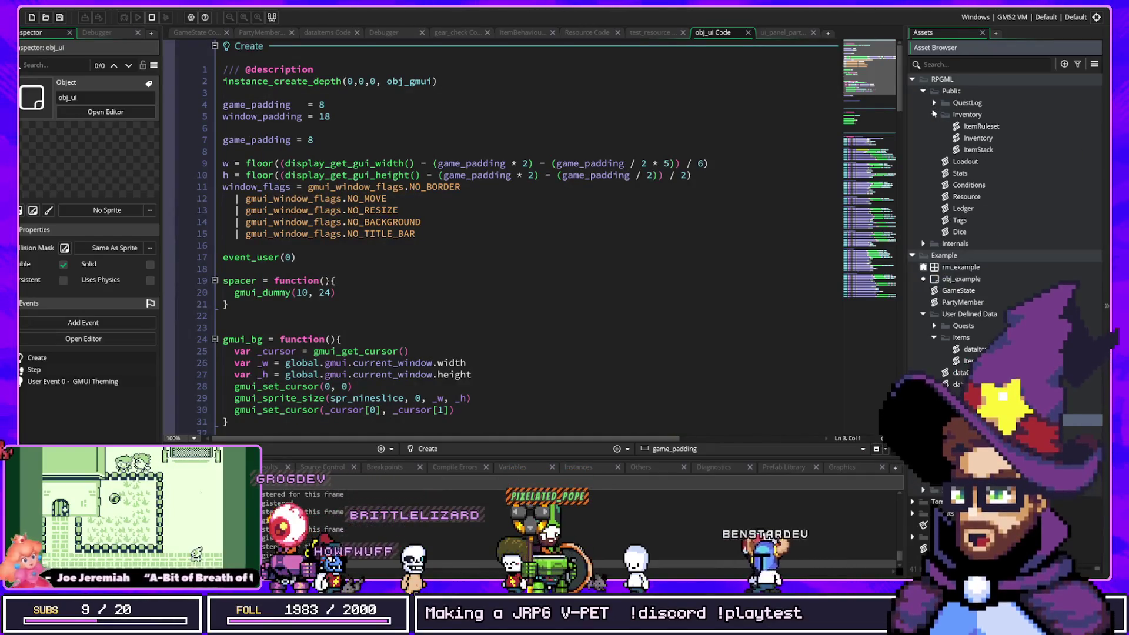
- Inspect the Loadout, Stats, Resource and Tags scripts, then select QuestLog through Loadout
left_click(934, 114)
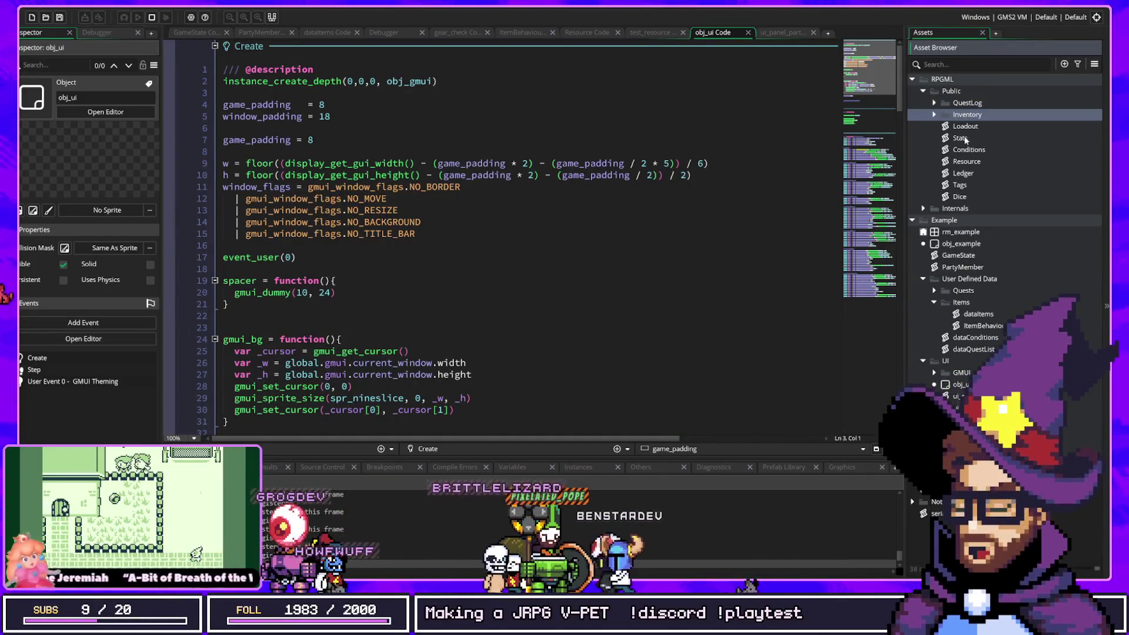
left_click(964, 127)
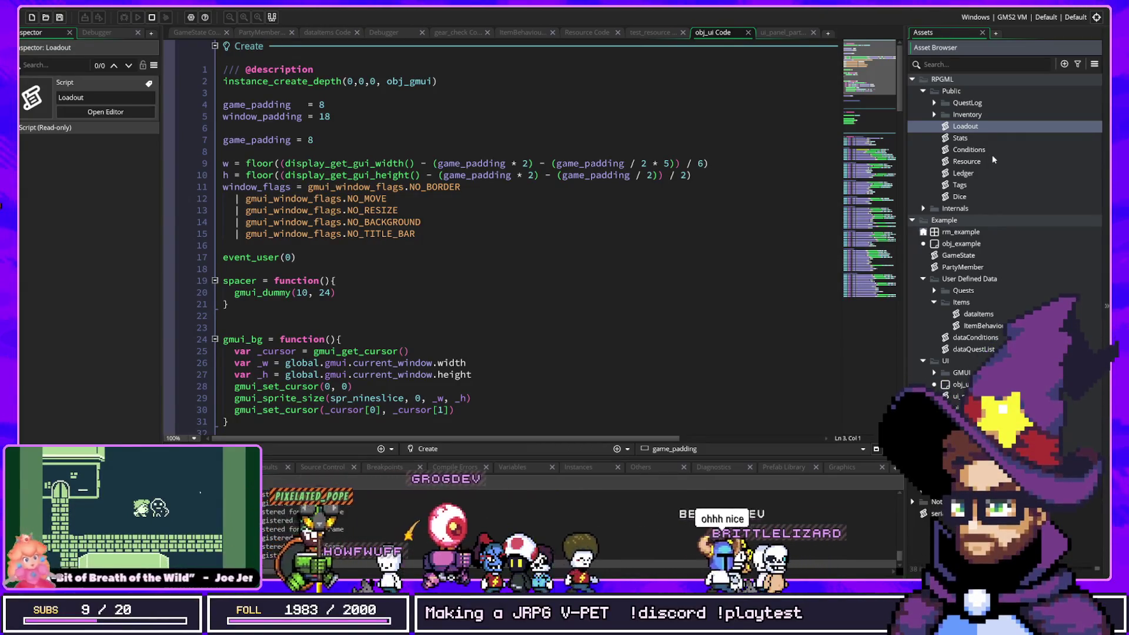
left_click(968, 138)
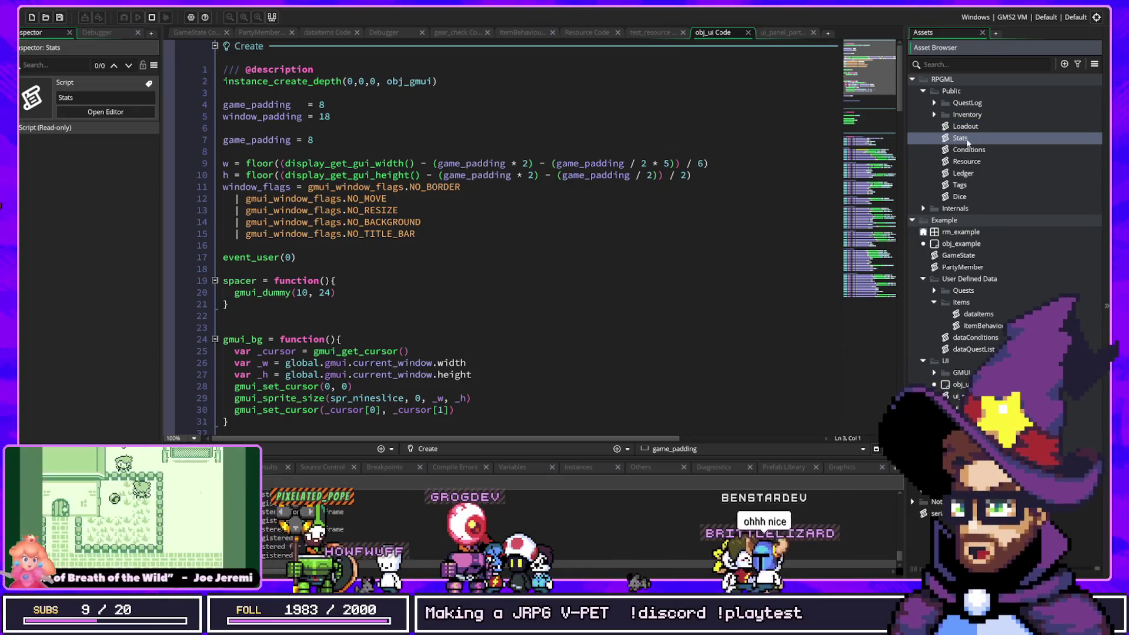
left_click(966, 150)
left_click(963, 163)
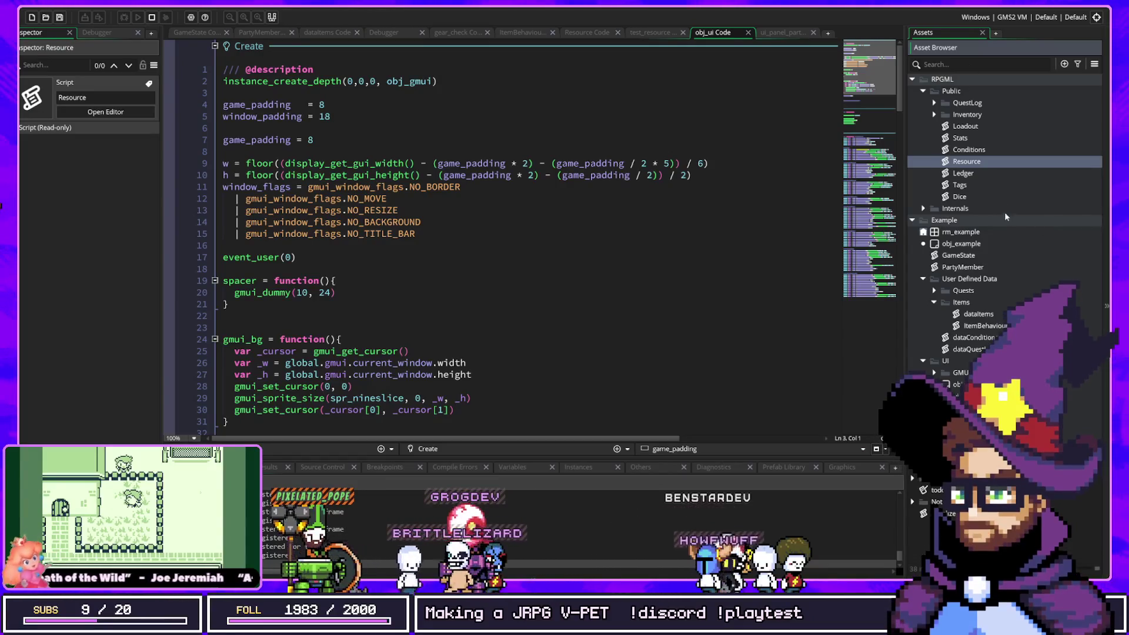
left_click(968, 187)
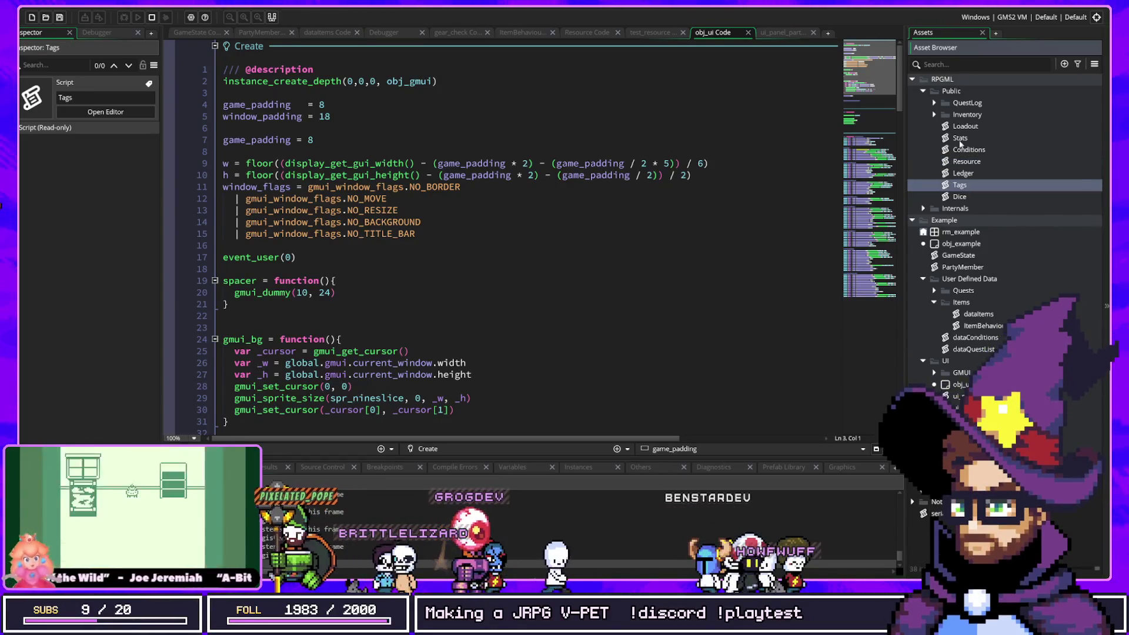
left_click(965, 126)
left_click(966, 103, "shift")
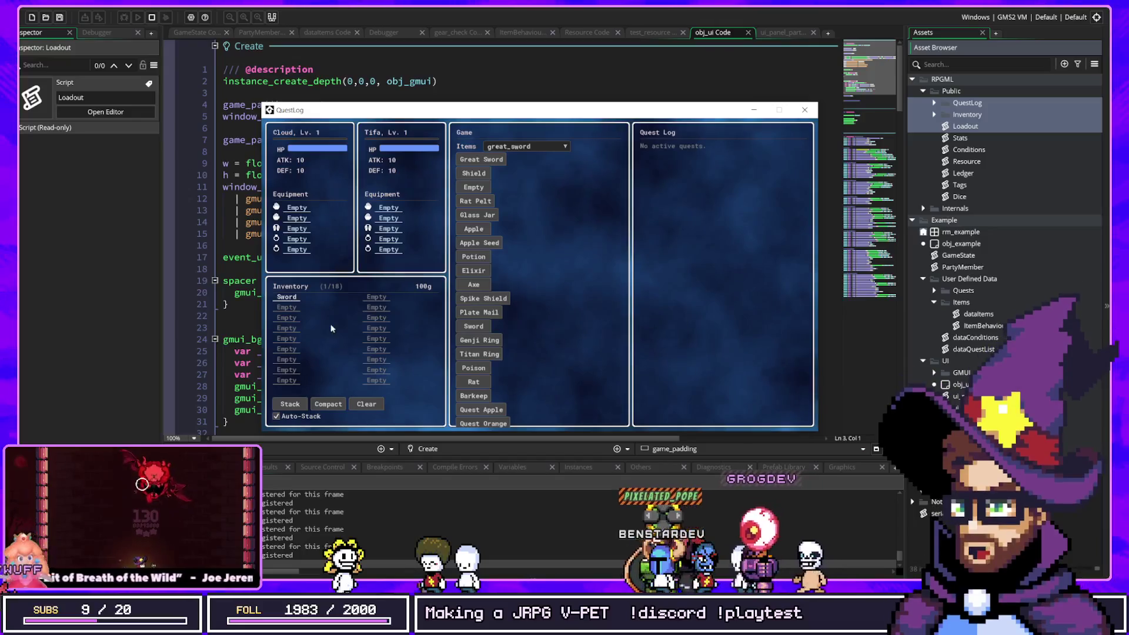
- Take the Barkeep's quests and defeat the rats to complete Exterminator, bringing gold to 1100g
left_click(388, 217)
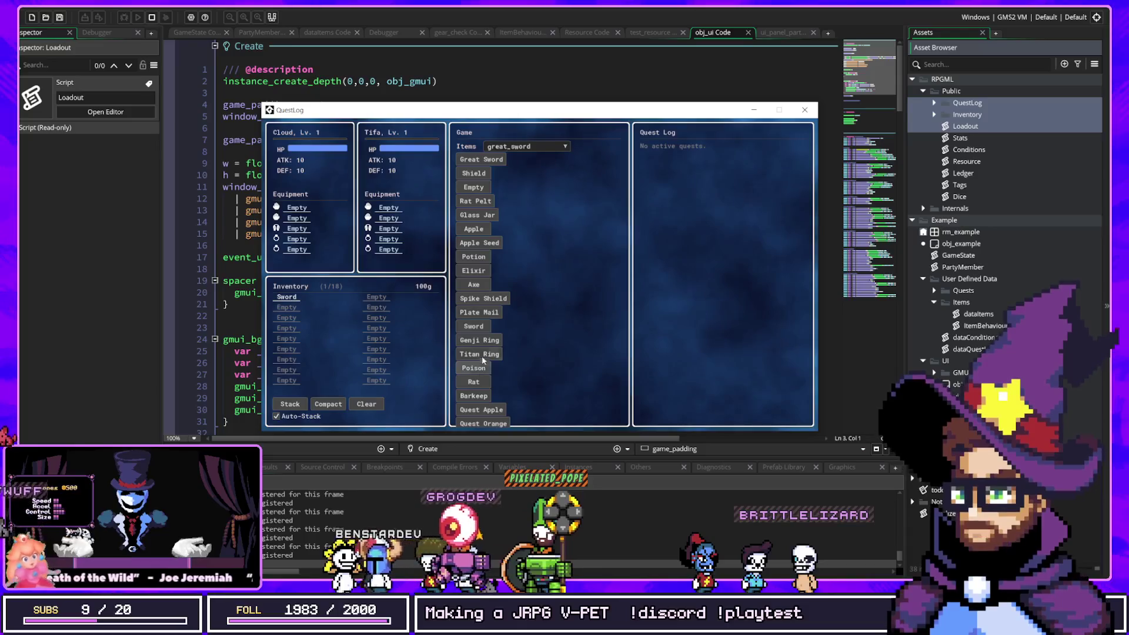
left_click(480, 396)
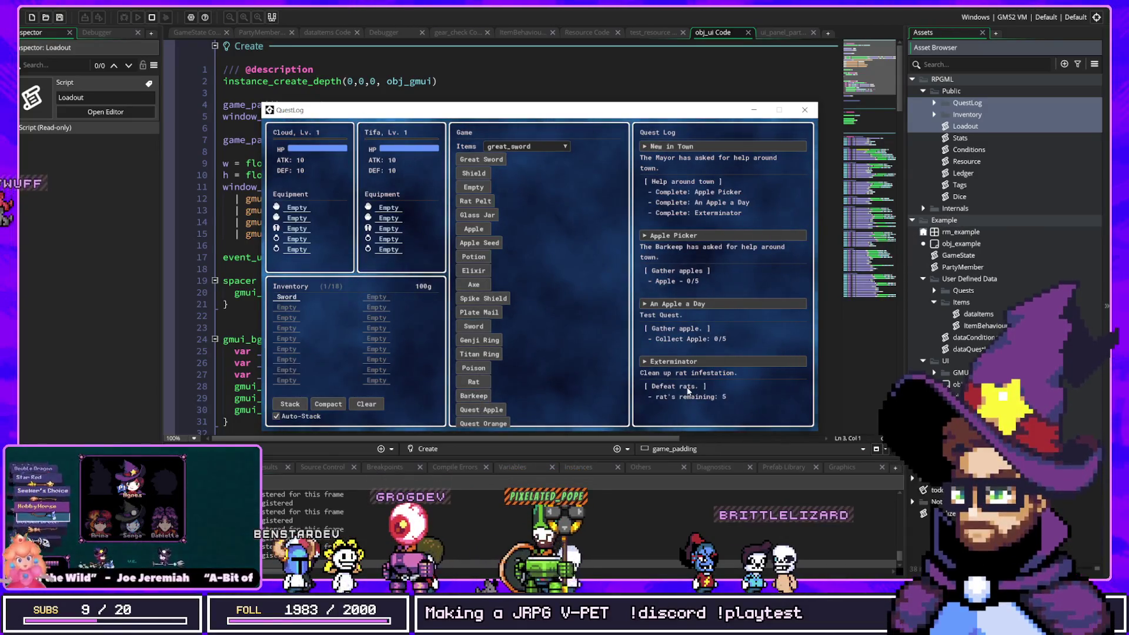
left_click(473, 383)
left_click(473, 382)
left_click(473, 383)
left_click(474, 382)
left_click(474, 382)
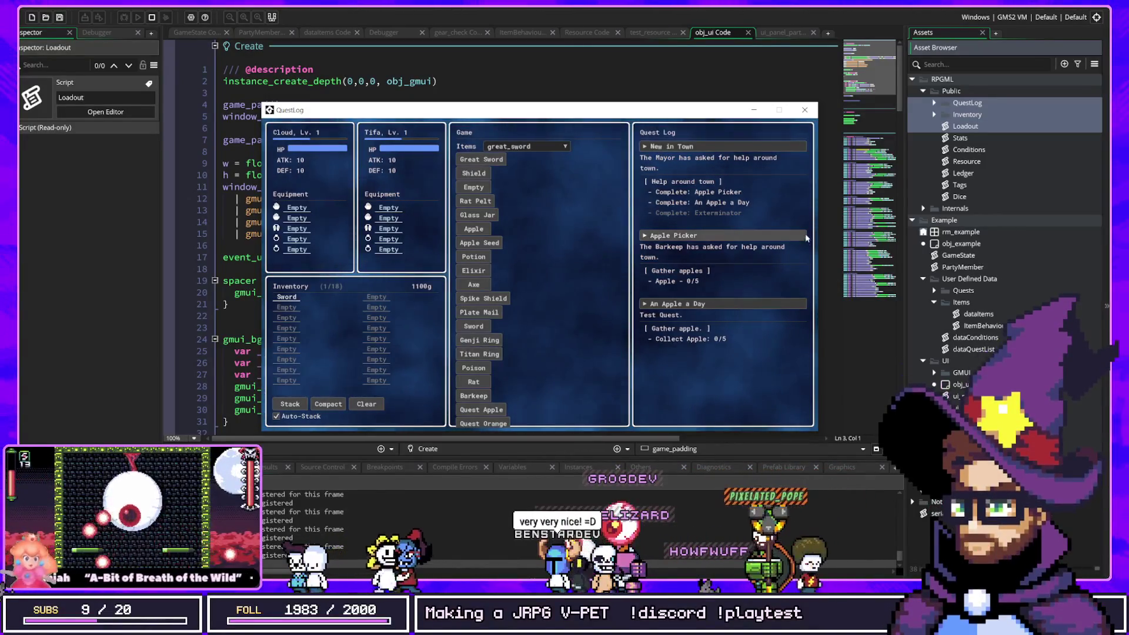
left_click(804, 110)
- Scroll through obj_ui's Step and User Event 0 GMUI theming code and back up
scroll(535, 291, "down", 10)
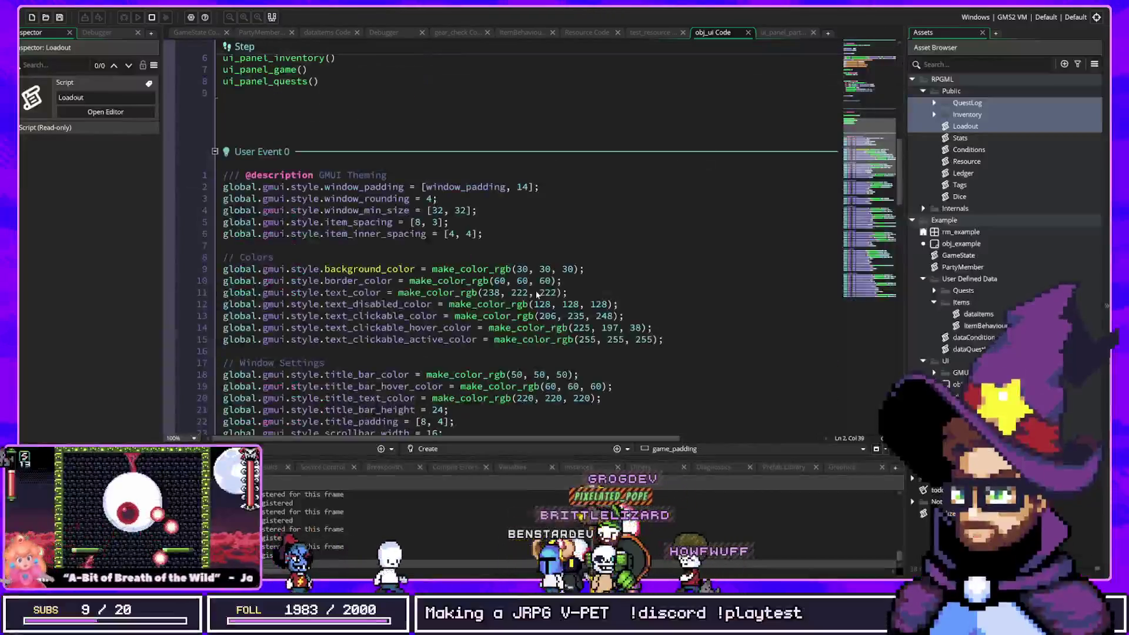
scroll(536, 294, "up", 10)
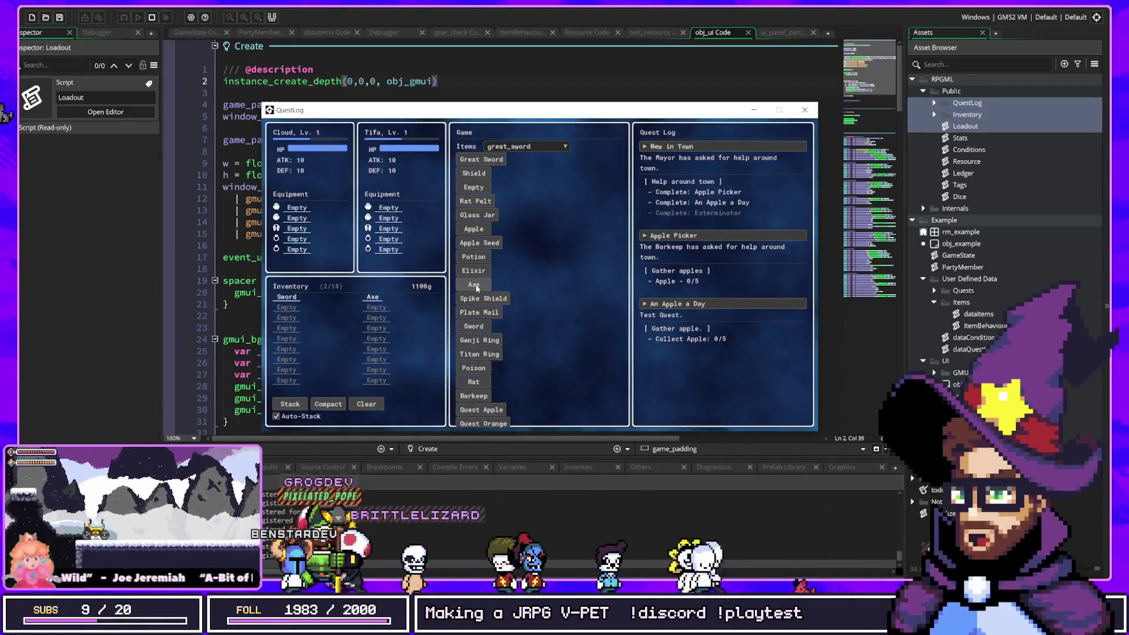
- Equip Cloud with the Sword, Axe and Genji Ring from the inventory
left_click(287, 297)
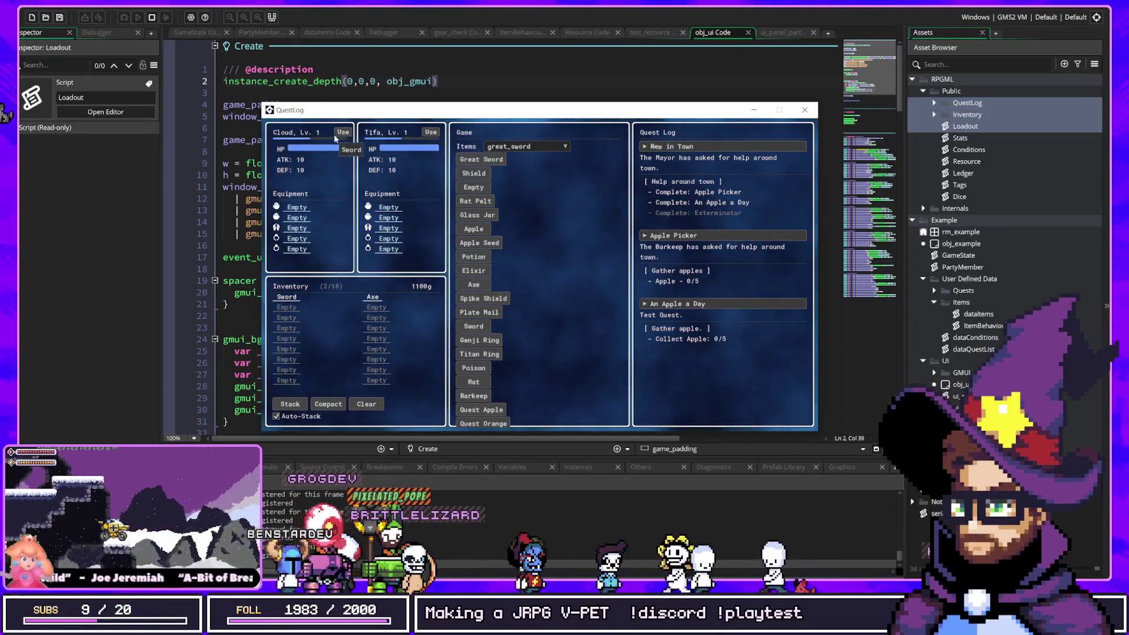
left_click(336, 135)
left_click(378, 298)
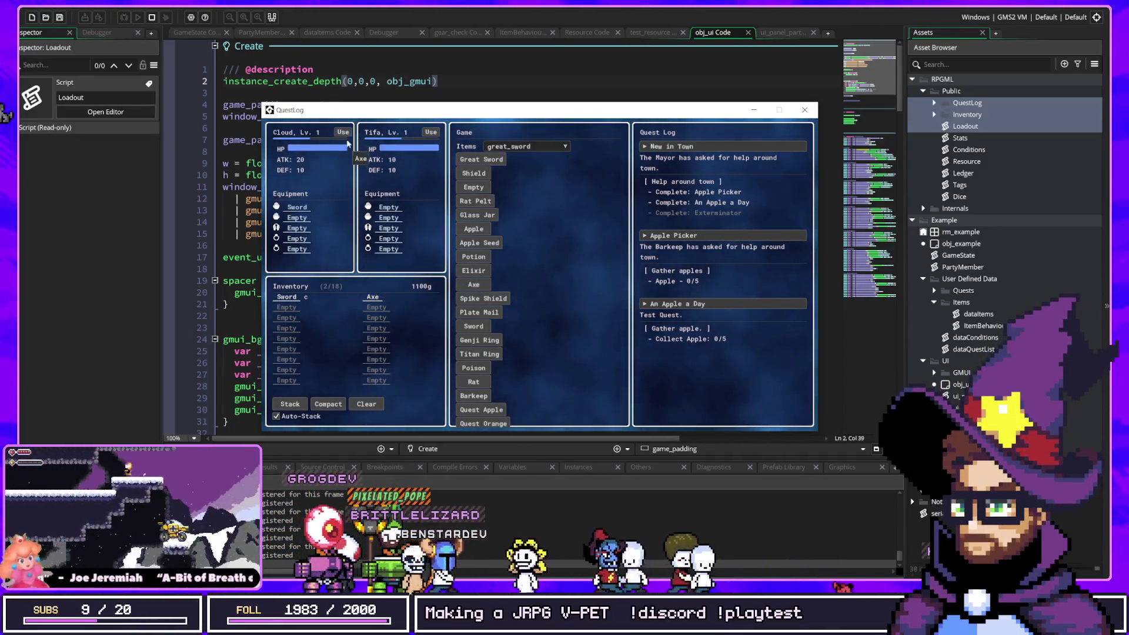
left_click(343, 132)
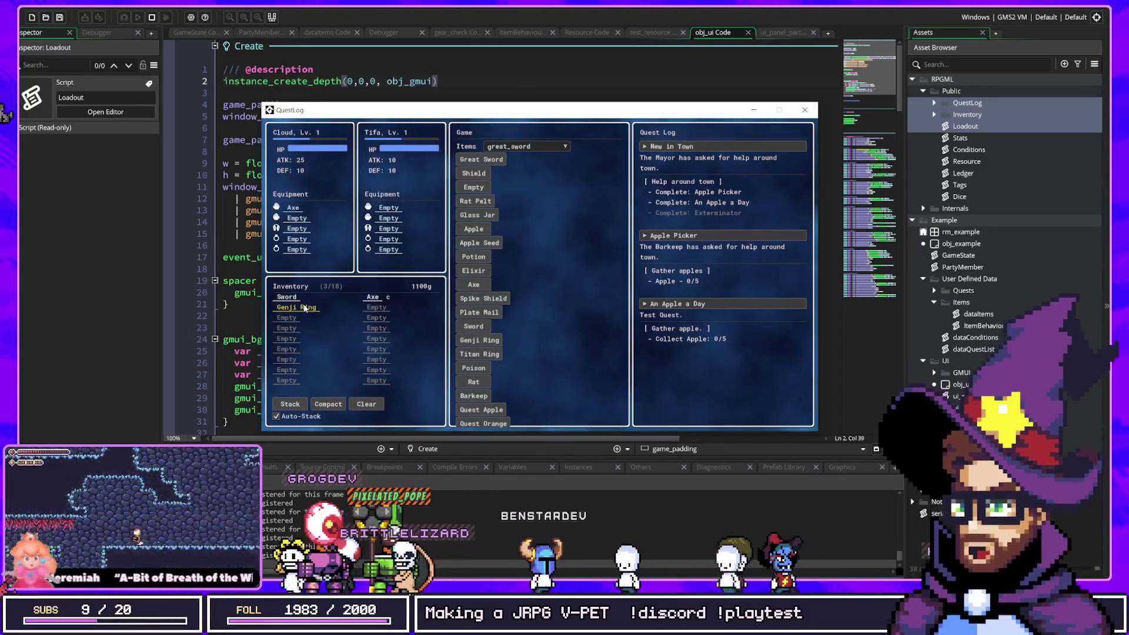
left_click(304, 307)
left_click(340, 151)
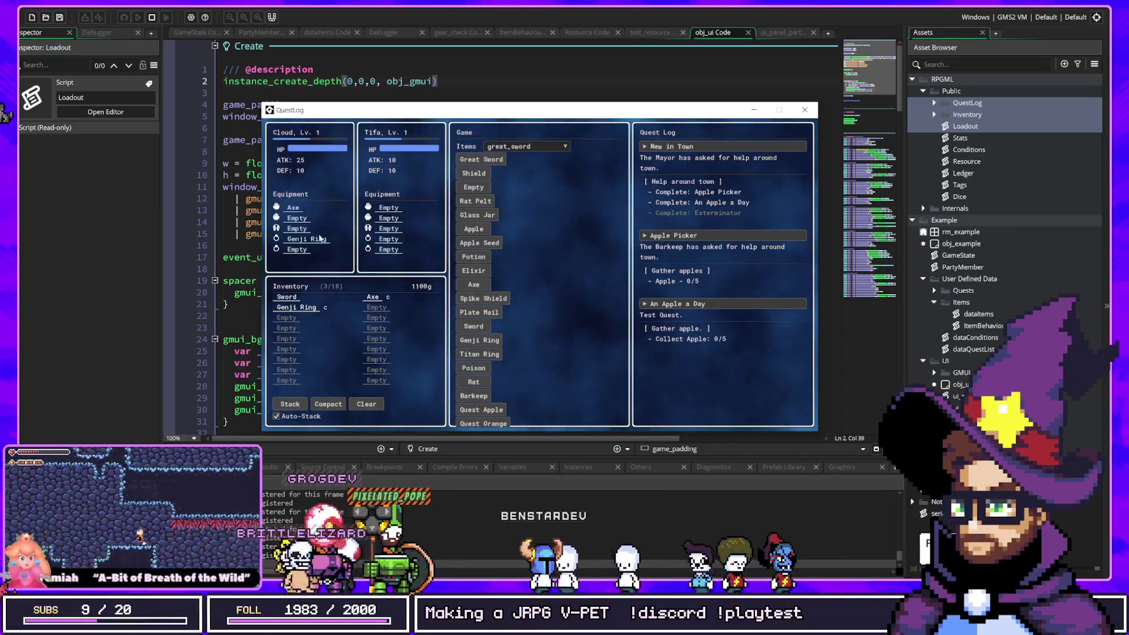
left_click(289, 297)
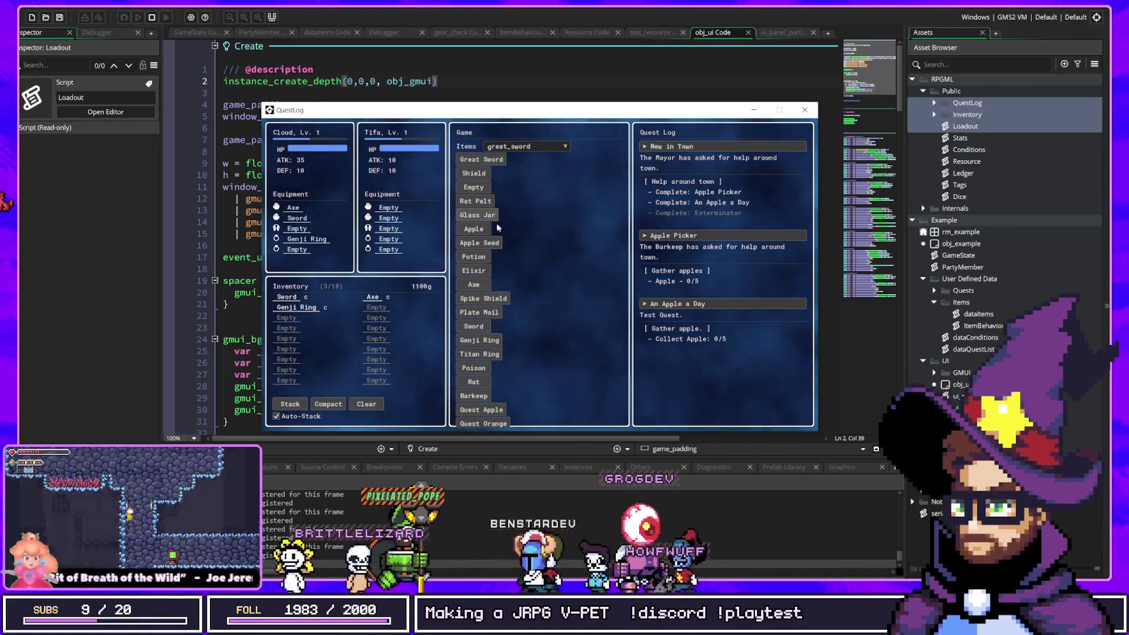
- Add a Great Sword and a Titan Ring to the inventory and equip both on Cloud, reaching ATK 50
left_click(481, 159)
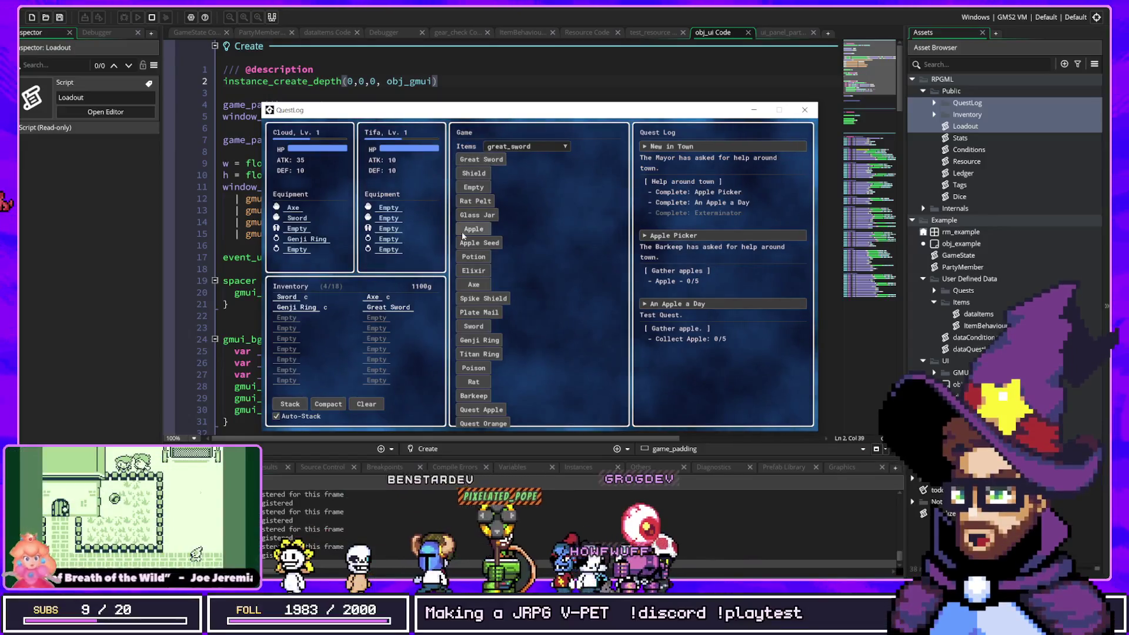
left_click(402, 308)
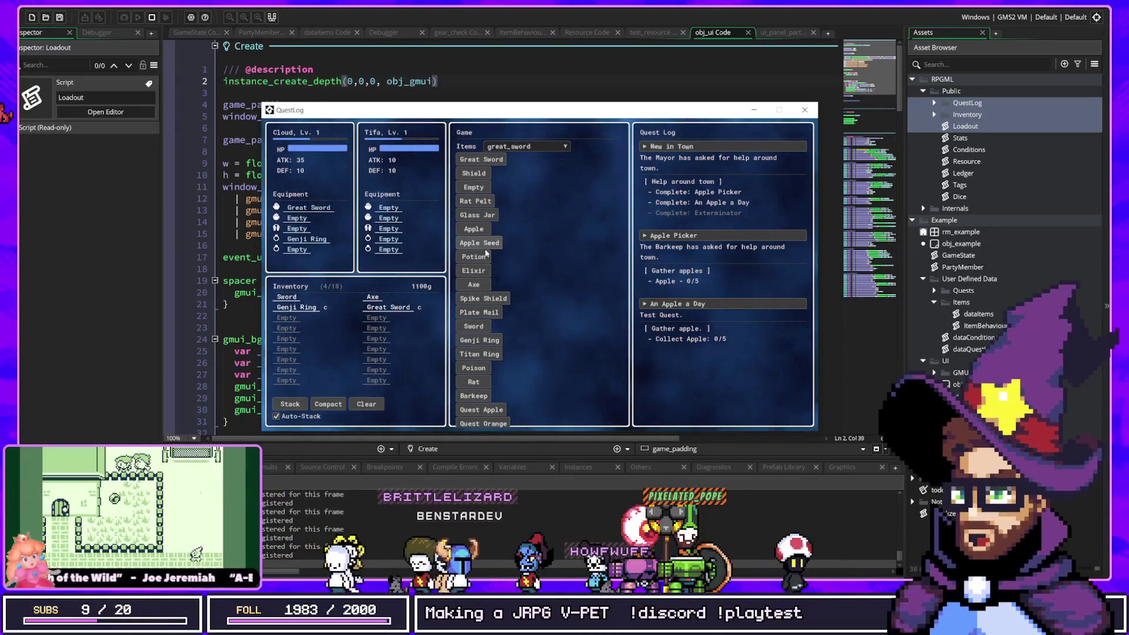
left_click(479, 354)
mouse_move(296, 318)
left_mouse_down()
mouse_move(347, 160)
mouse_move(338, 170)
left_mouse_up()
mouse_move(383, 310)
left_mouse_down()
mouse_move(376, 268)
mouse_move(371, 288)
mouse_move(339, 211)
left_mouse_up()
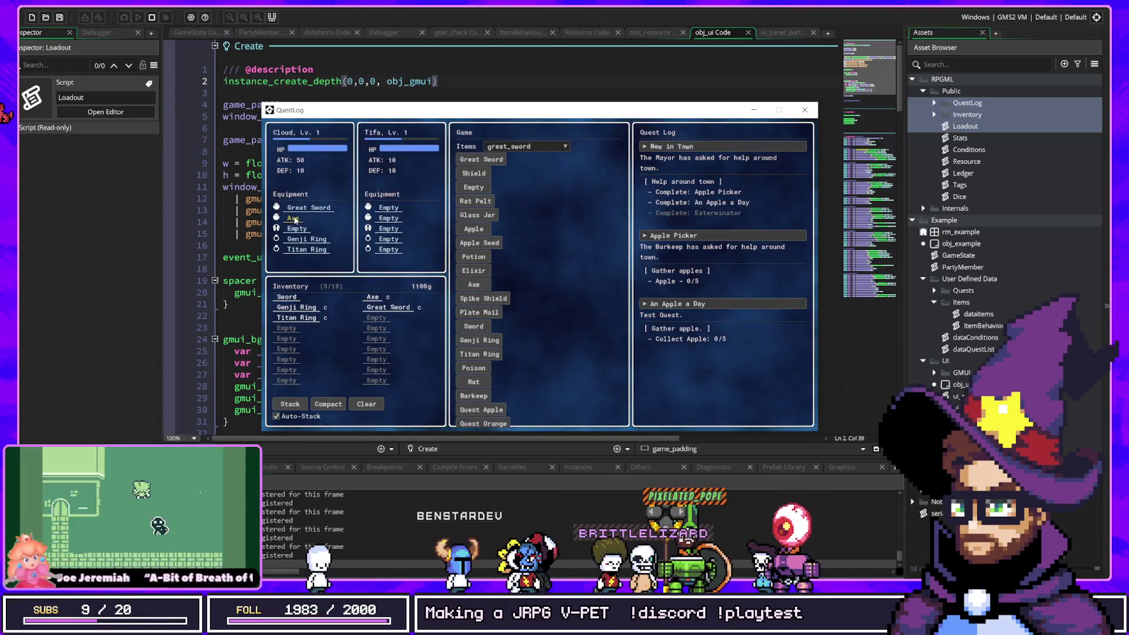